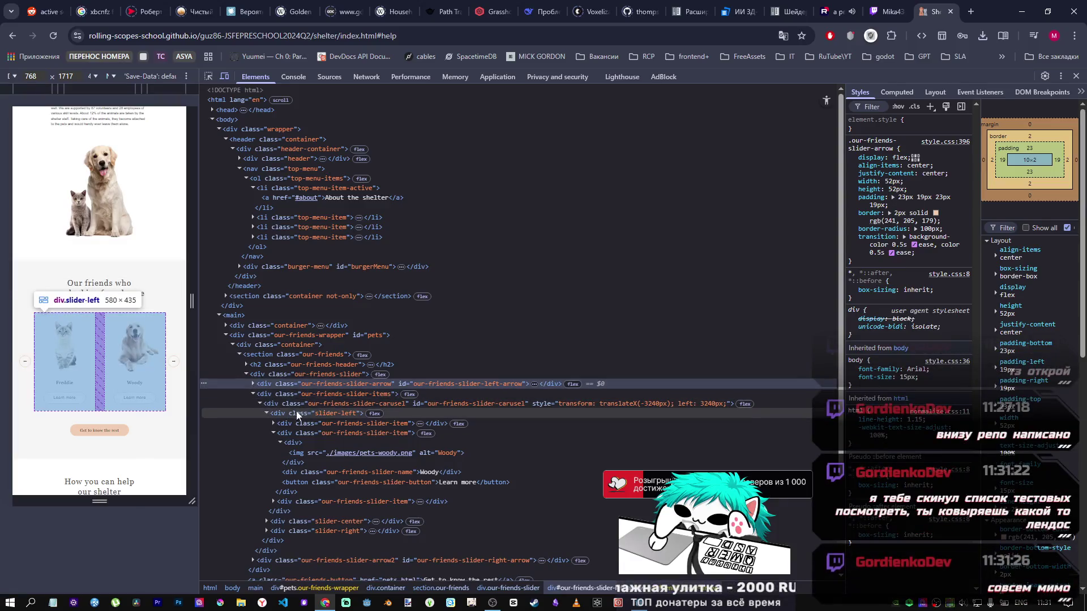
Close Chrome DevTools and paste the Codewars kata link into the address bar.
{"action": "mouse_move", "coordinate": [355, 453]}
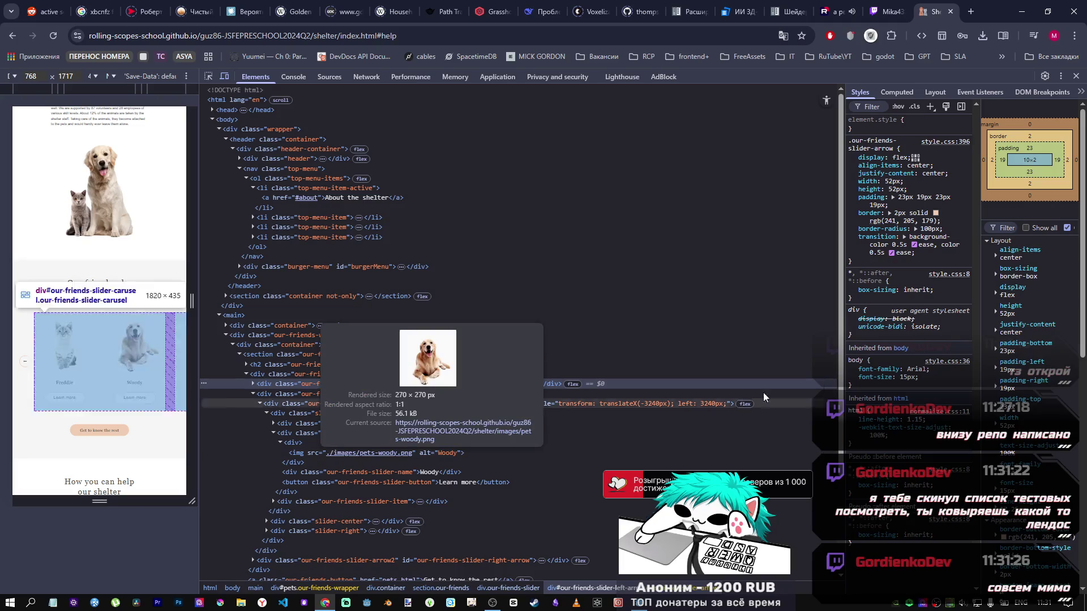
{"action": "left_click", "coordinate": [1077, 76]}
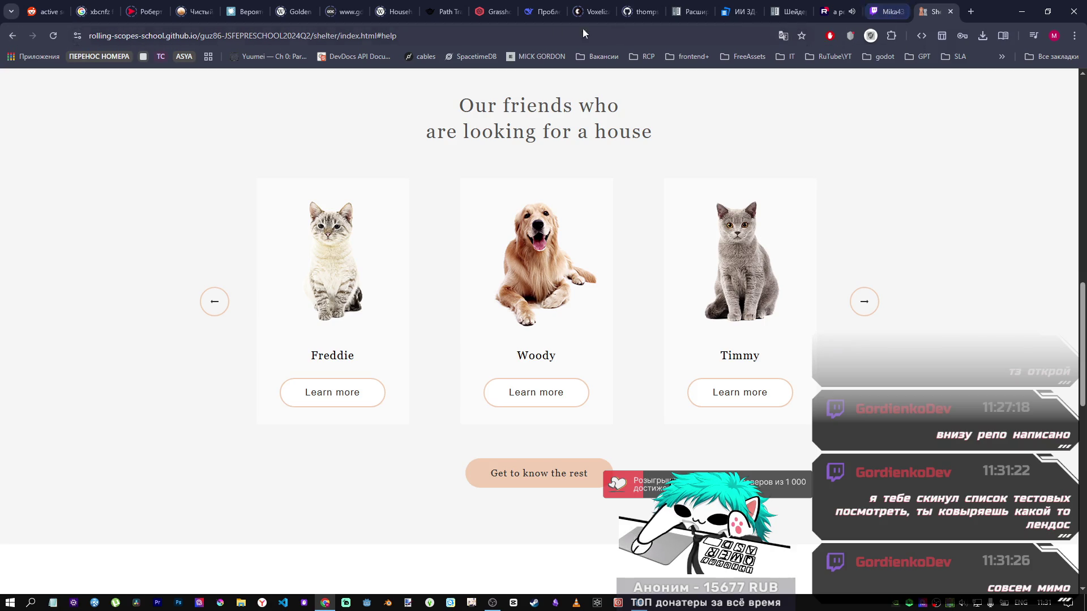
{"action": "left_click", "coordinate": [381, 32]}
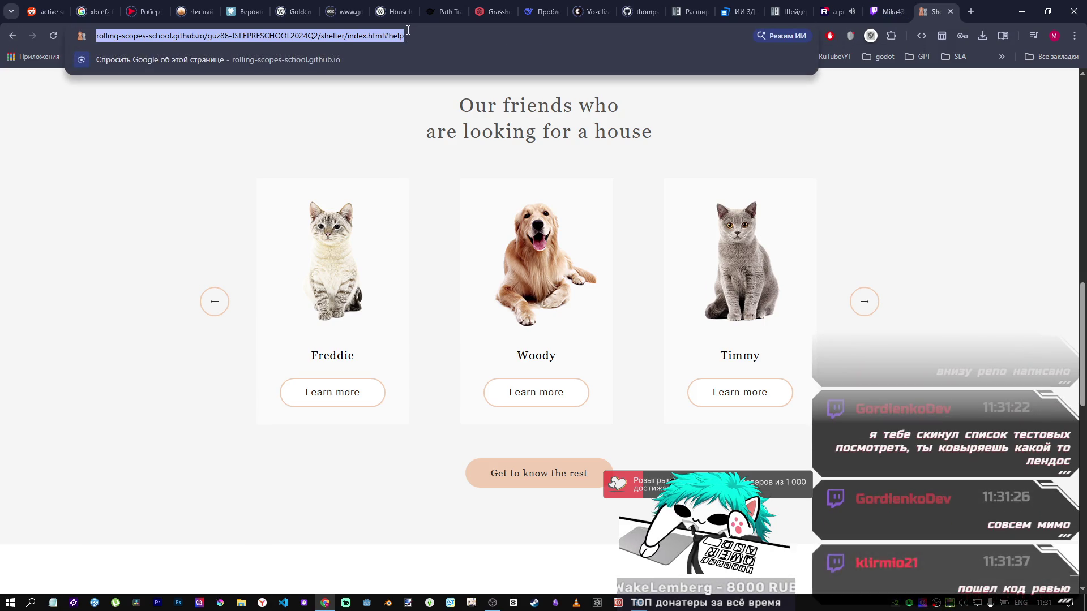
{"action": "key", "text": "ctrl+v"}
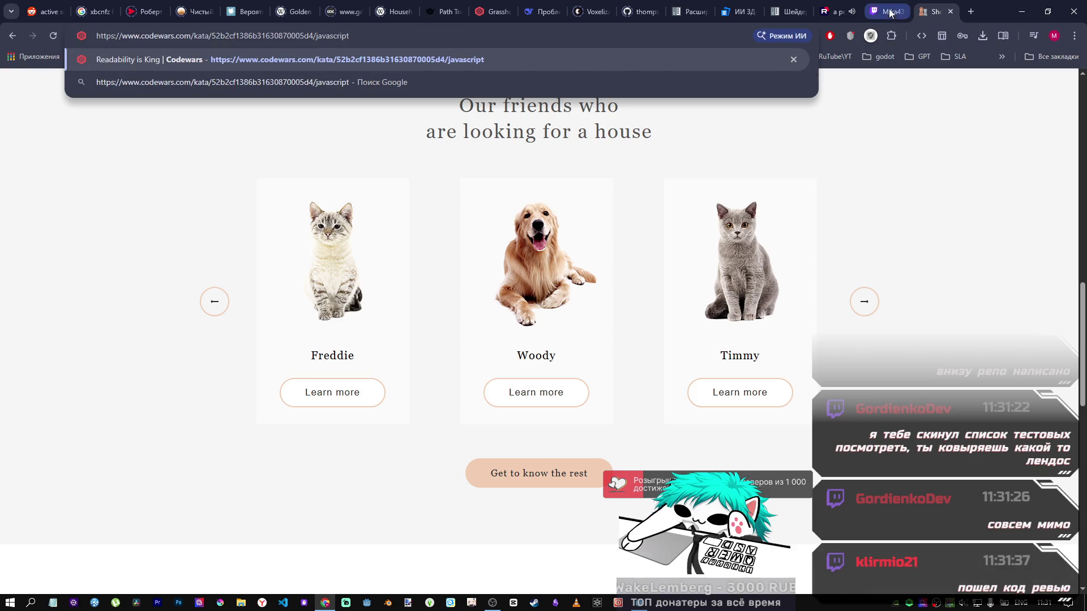
Open the GitHub link from the Twitch chat in a new tab and close the Shelter tab.
{"action": "left_click", "coordinate": [886, 11]}
{"action": "middle_click", "coordinate": [192, 379]}
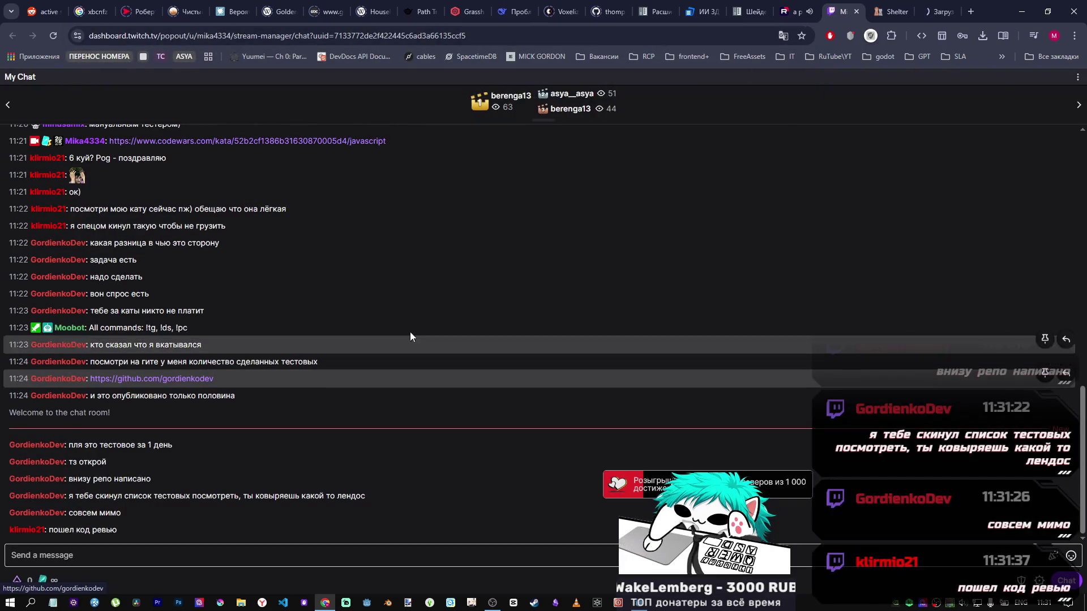
{"action": "left_click", "coordinate": [903, 8]}
{"action": "left_click", "coordinate": [904, 11]}
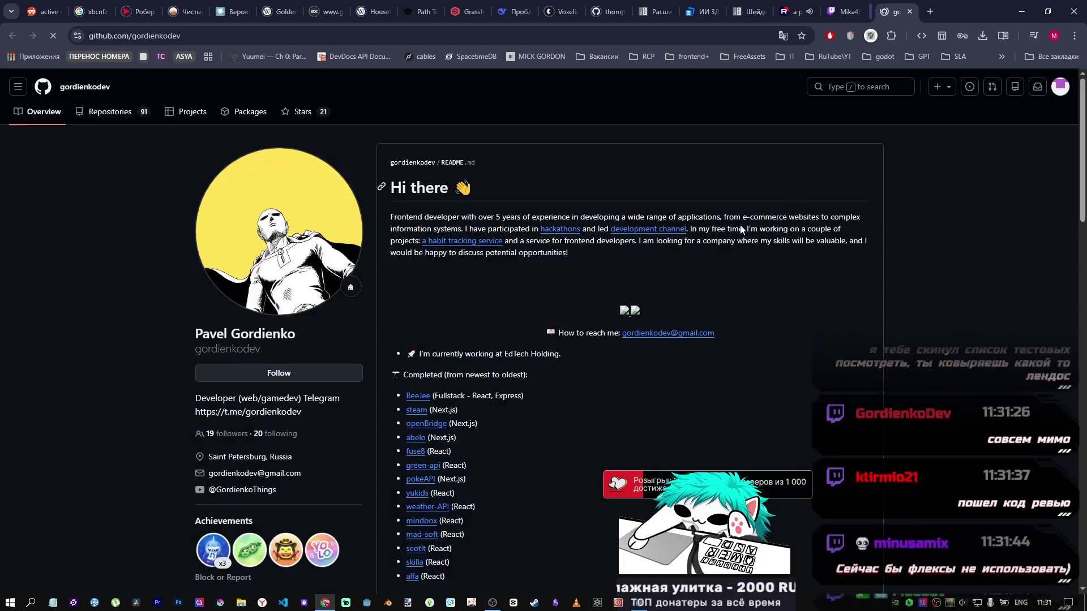
Scroll the GitHub profile past the README and latest projects to the pinned repositories and contribution graph.
{"action": "scroll", "coordinate": [511, 317], "scroll_direction": "down", "scroll_amount": 1}
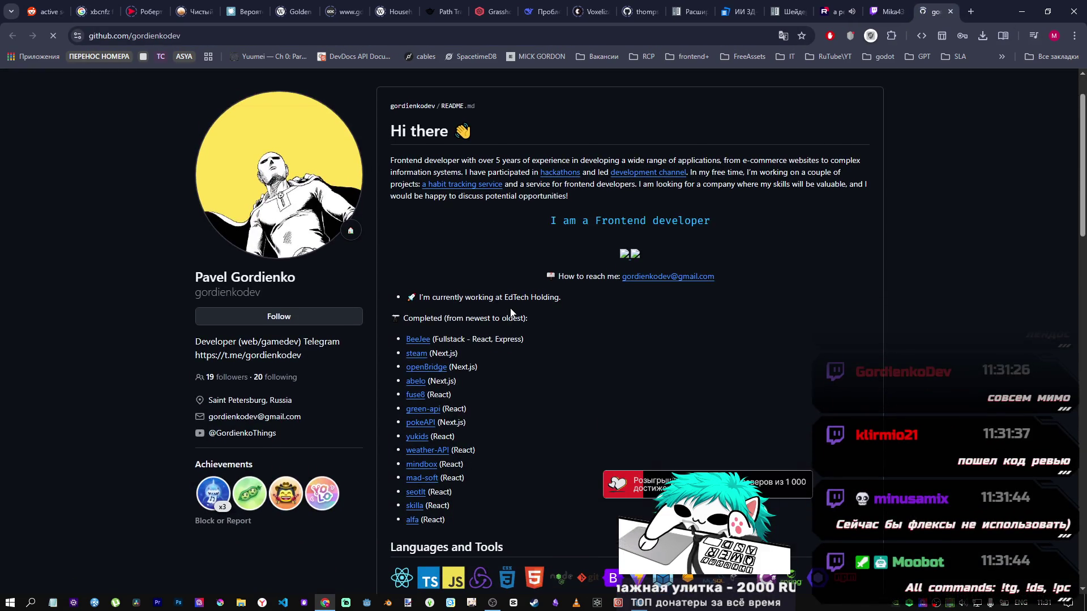
{"action": "scroll", "coordinate": [510, 312], "scroll_direction": "down", "scroll_amount": 1}
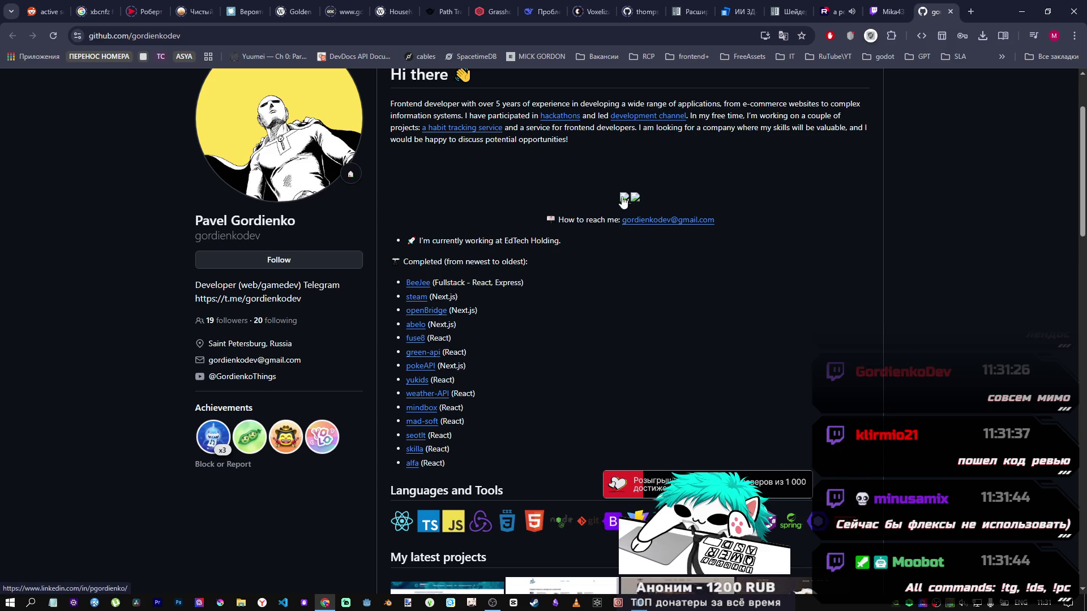
{"action": "scroll", "coordinate": [568, 365], "scroll_direction": "down", "scroll_amount": 3}
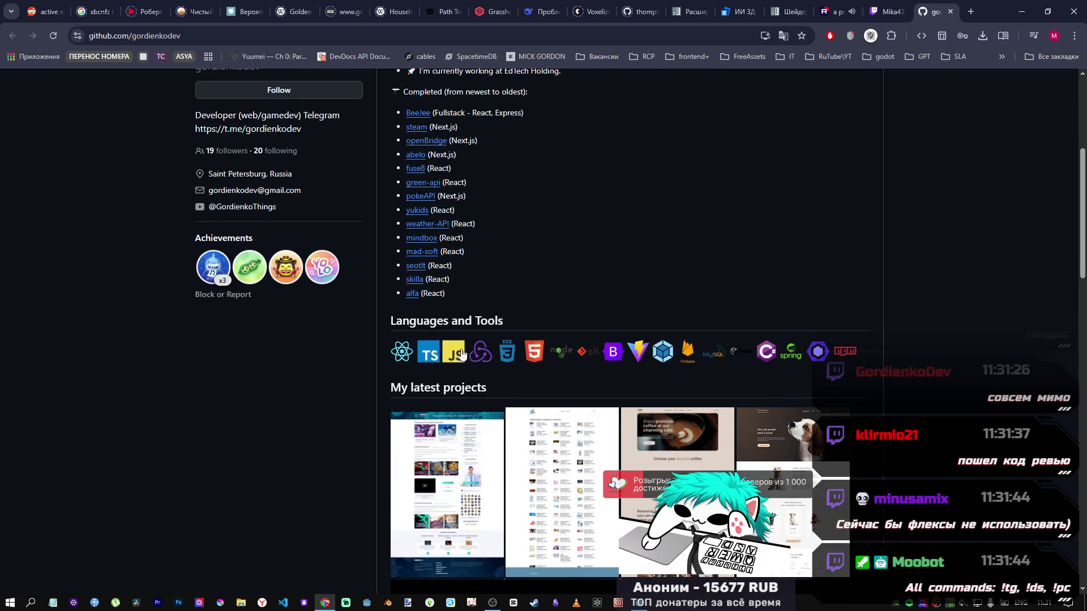
{"action": "scroll", "coordinate": [435, 364], "scroll_direction": "down", "scroll_amount": 3}
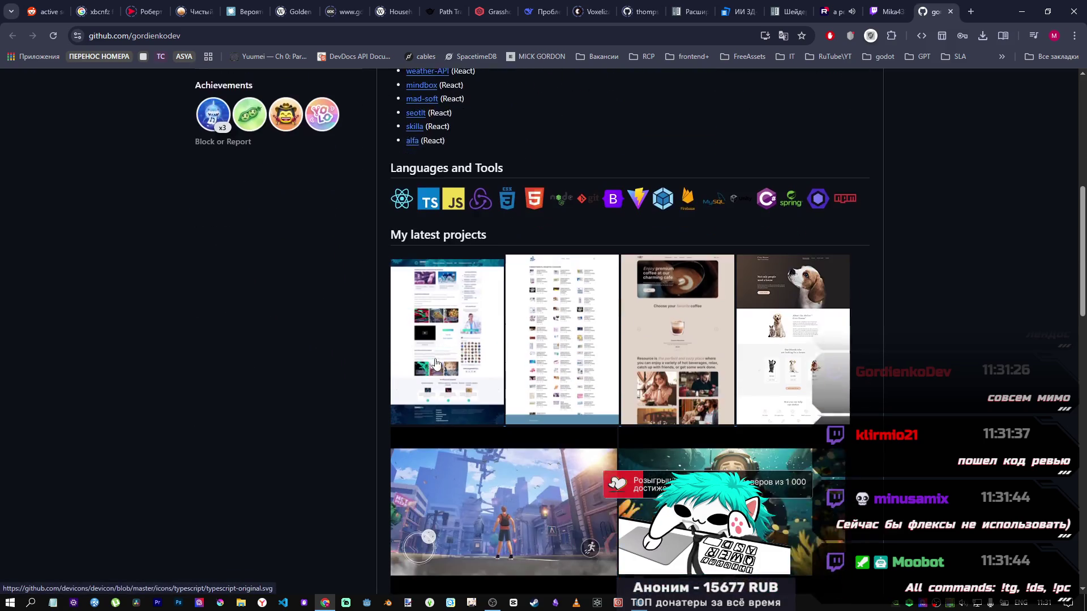
{"action": "scroll", "coordinate": [435, 364], "scroll_direction": "down", "scroll_amount": 12}
{"action": "scroll", "coordinate": [593, 350], "scroll_direction": "down", "scroll_amount": 3}
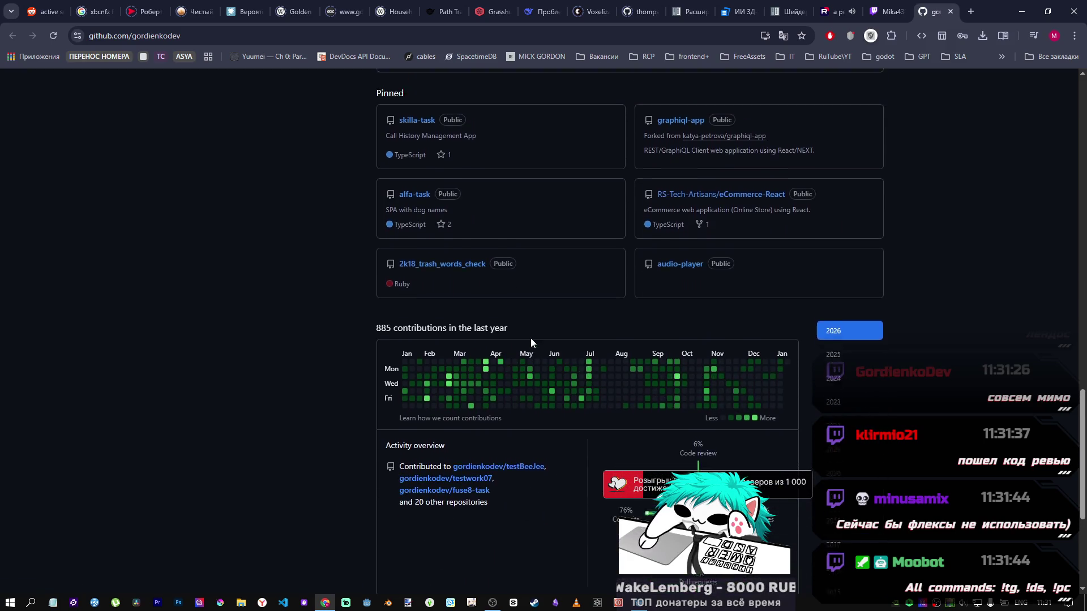
{"action": "scroll", "coordinate": [470, 354], "scroll_direction": "up", "scroll_amount": 1}
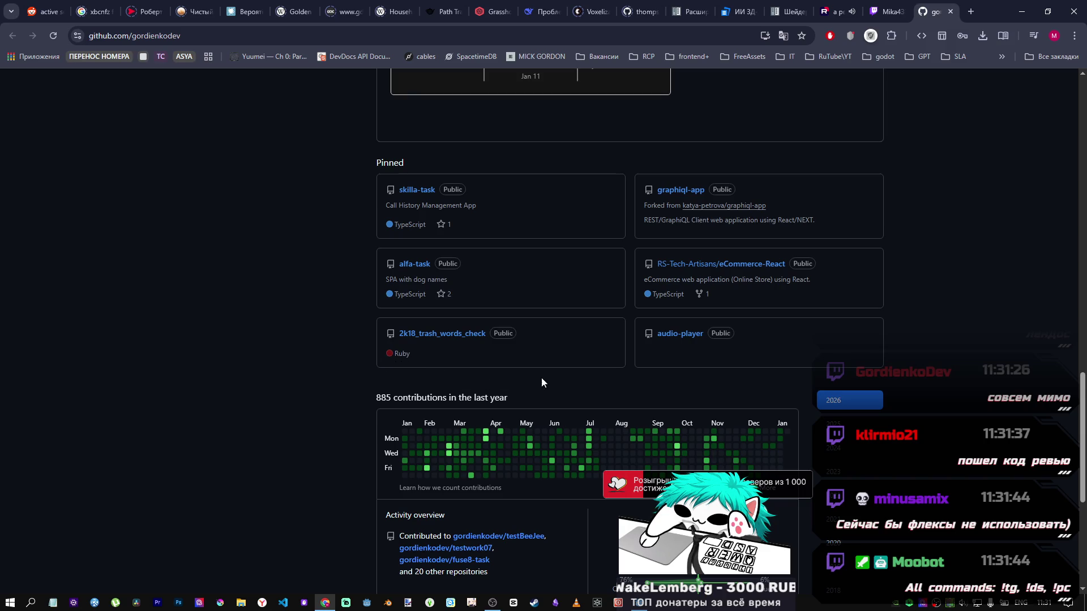
Open app.rb in the 2k18_trash_words_check repository and read through its filler-word list.
{"action": "left_click", "coordinate": [433, 340]}
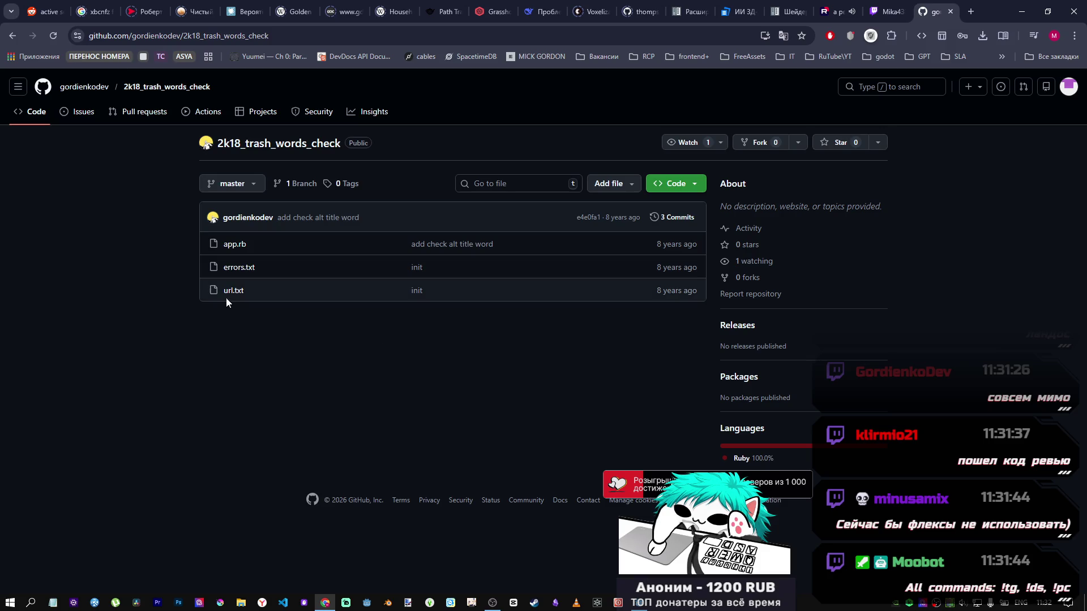
{"action": "left_click", "coordinate": [240, 249]}
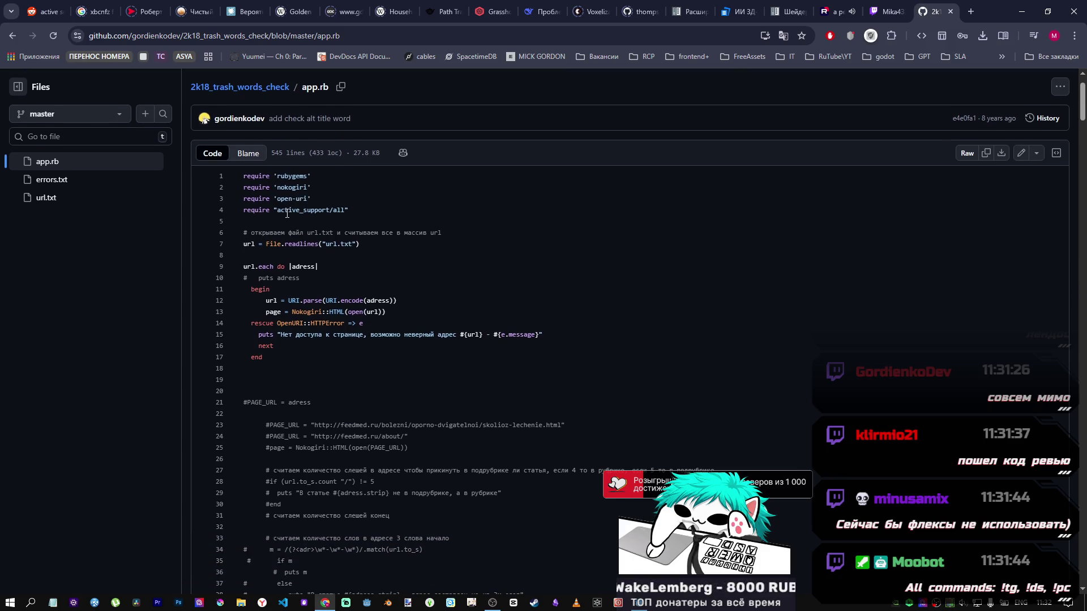
{"action": "scroll", "coordinate": [295, 258], "scroll_direction": "down", "scroll_amount": 7}
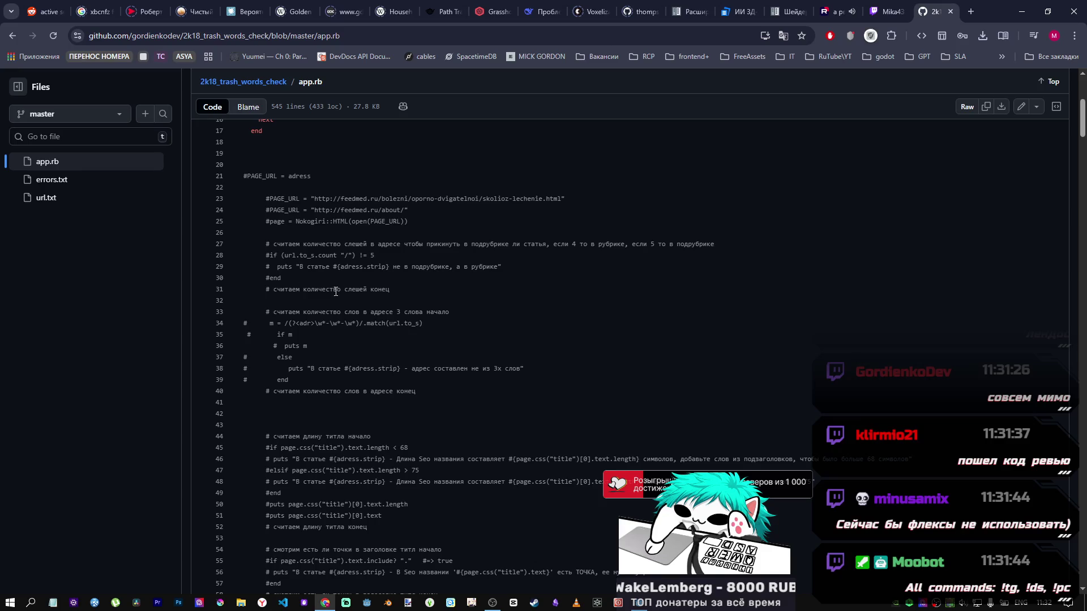
{"action": "scroll", "coordinate": [333, 294], "scroll_direction": "down", "scroll_amount": 1}
{"action": "scroll", "coordinate": [303, 285], "scroll_direction": "down", "scroll_amount": 7}
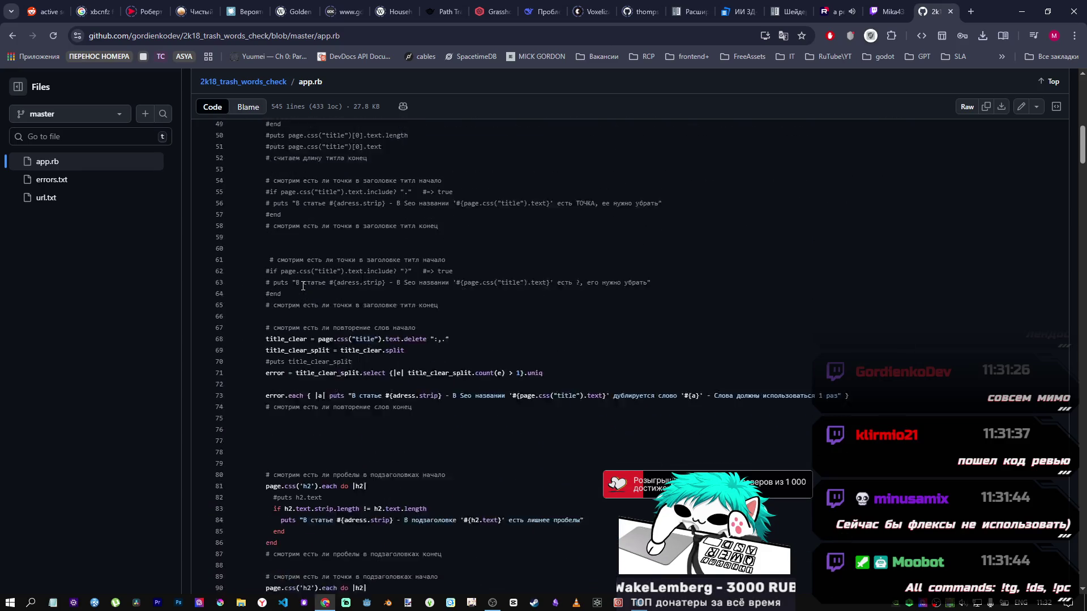
{"action": "scroll", "coordinate": [291, 285], "scroll_direction": "up", "scroll_amount": 6}
{"action": "scroll", "coordinate": [291, 297], "scroll_direction": "down", "scroll_amount": 6}
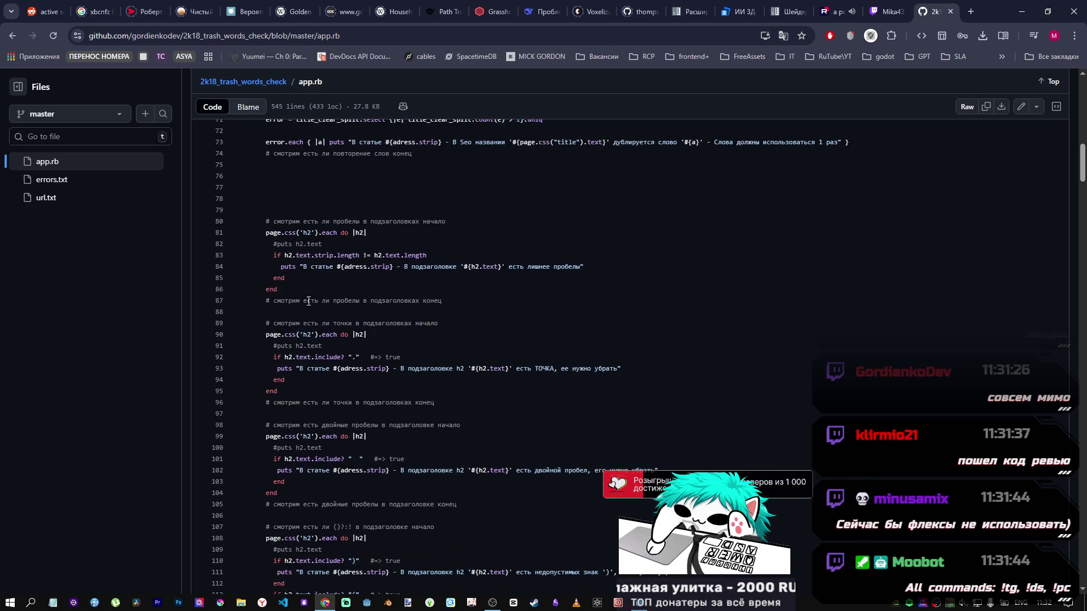
{"action": "scroll", "coordinate": [295, 249], "scroll_direction": "down", "scroll_amount": 1}
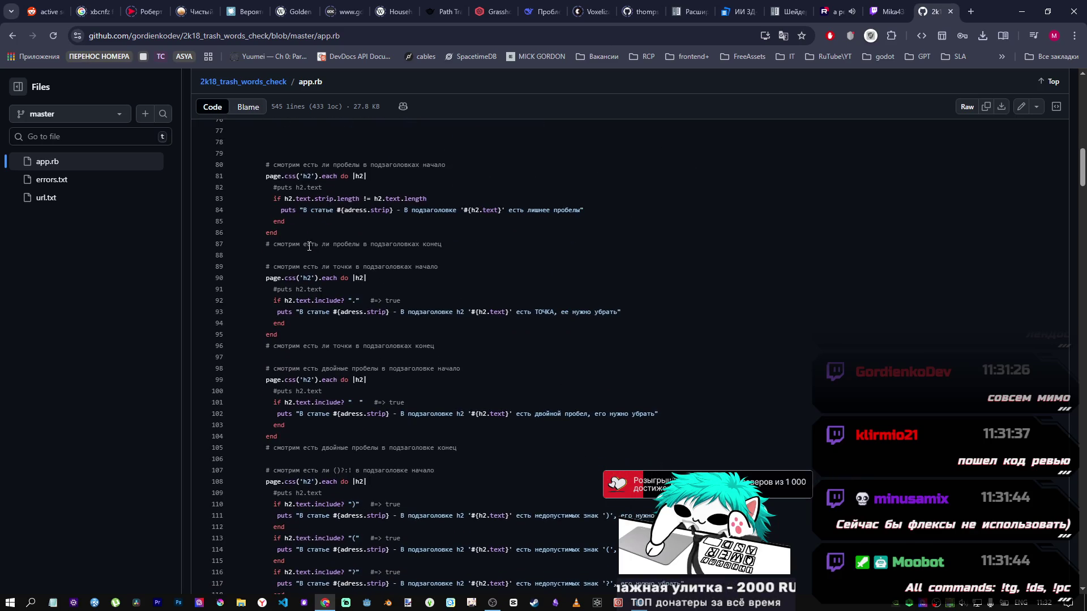
{"action": "scroll", "coordinate": [387, 239], "scroll_direction": "down", "scroll_amount": 1}
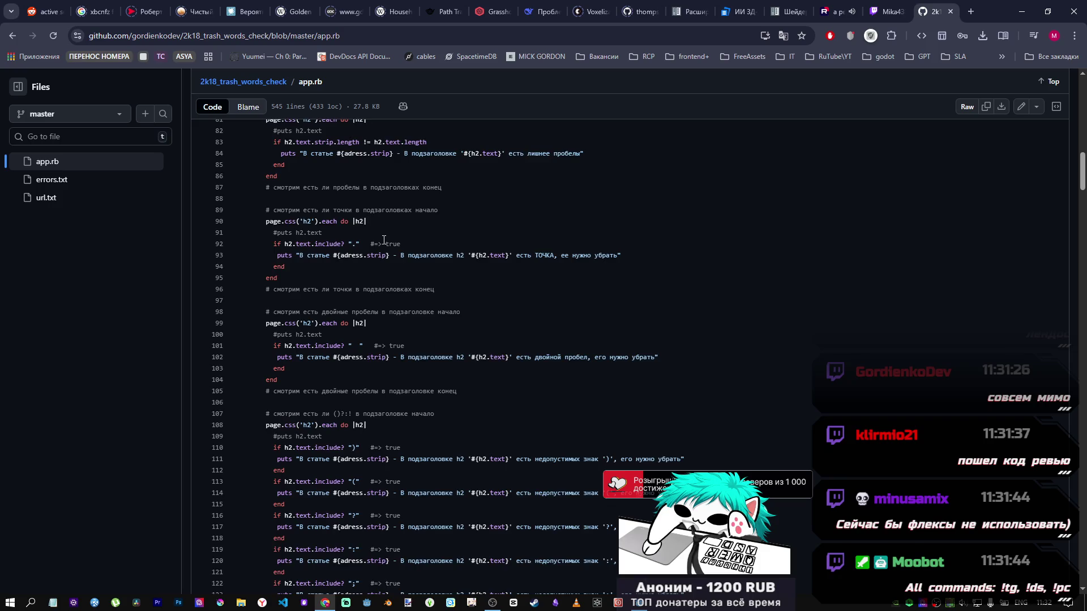
Read the checking loop down to line 545, then go back to the repository page.
{"action": "scroll", "coordinate": [382, 240], "scroll_direction": "up", "scroll_amount": 1}
{"action": "scroll", "coordinate": [361, 269], "scroll_direction": "down", "scroll_amount": 3}
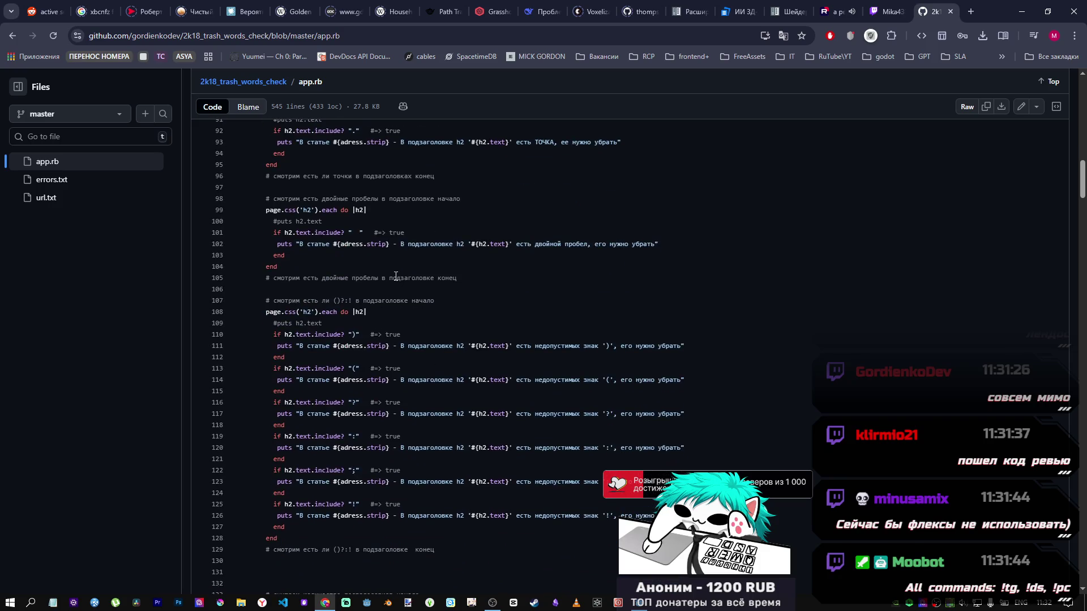
{"action": "scroll", "coordinate": [362, 269], "scroll_direction": "down", "scroll_amount": 18}
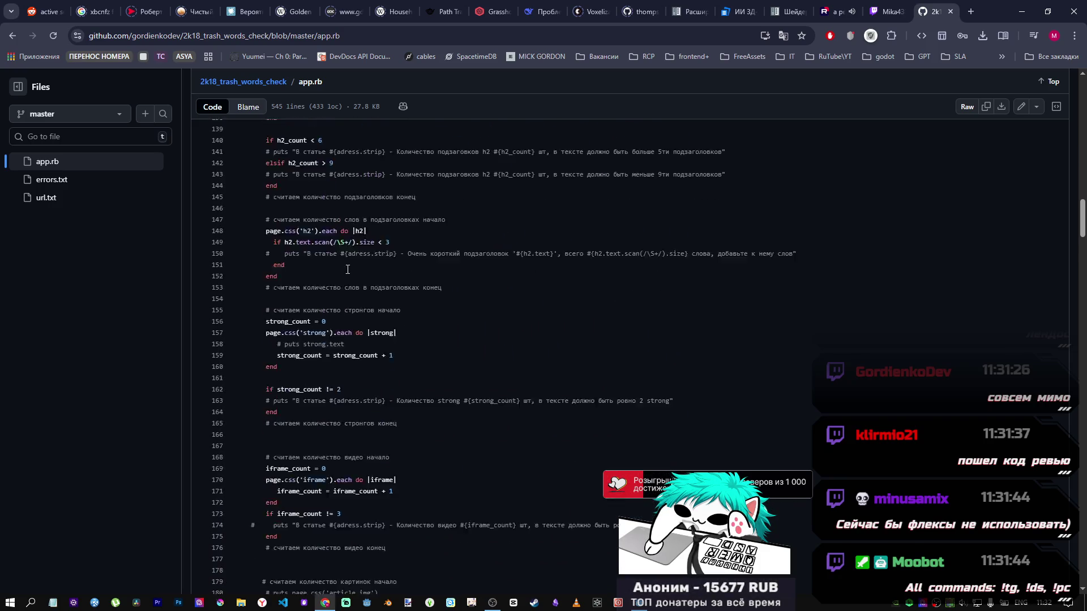
{"action": "scroll", "coordinate": [349, 264], "scroll_direction": "down", "scroll_amount": 15}
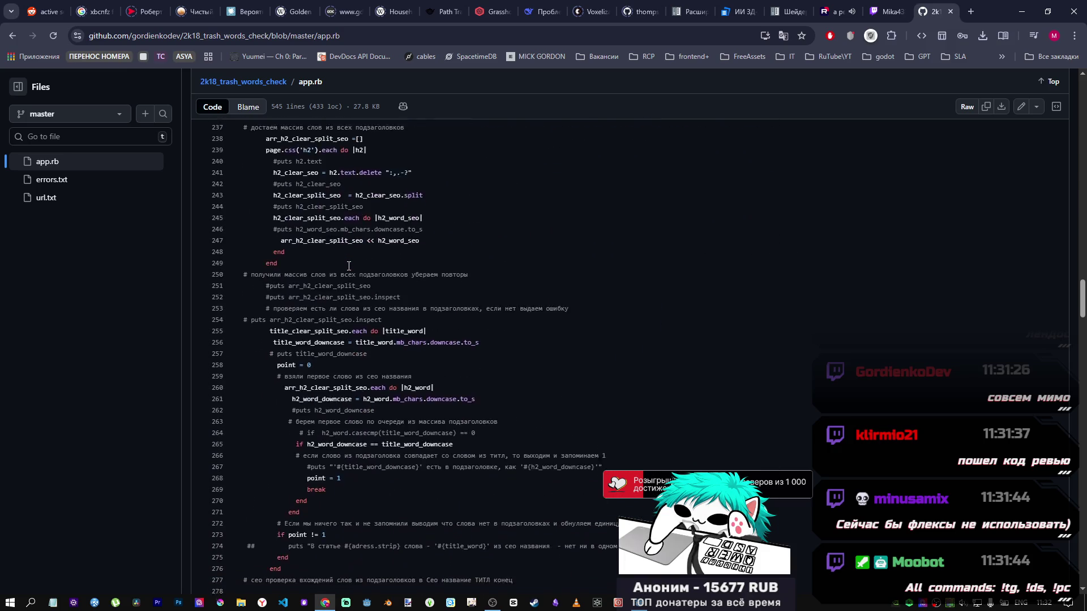
{"action": "scroll", "coordinate": [349, 266], "scroll_direction": "down", "scroll_amount": 15}
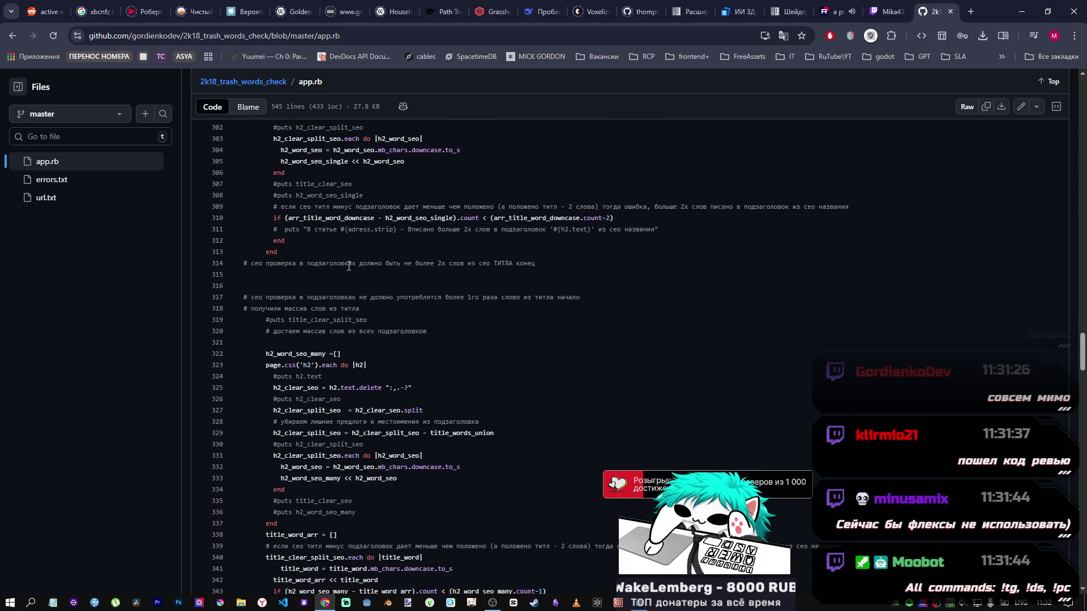
{"action": "scroll", "coordinate": [349, 267], "scroll_direction": "down", "scroll_amount": 19}
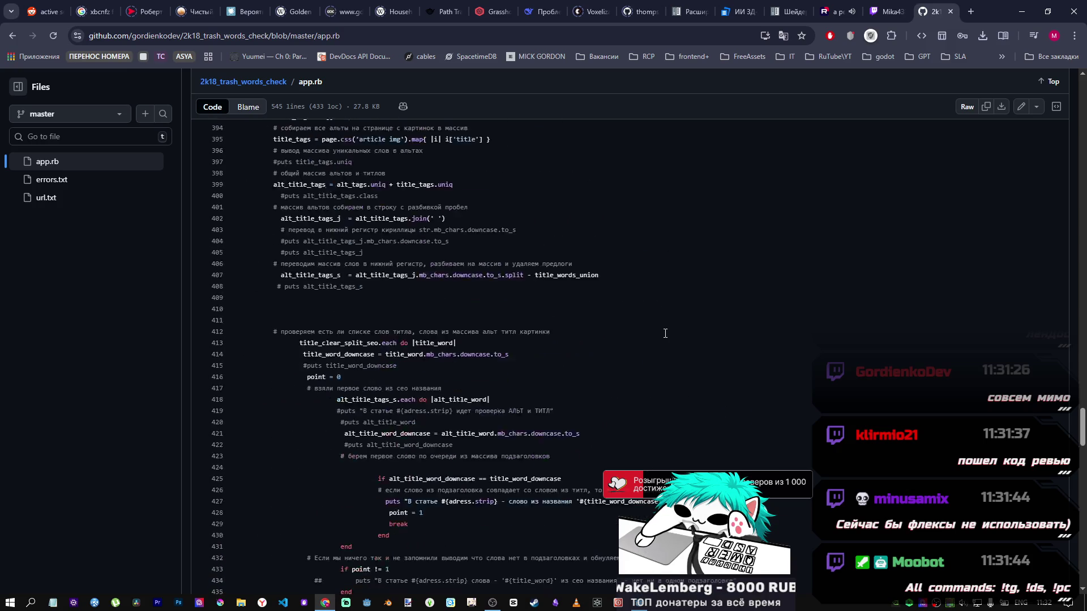
{"action": "left_click_drag", "start_coordinate": [1080, 462], "coordinate": [1085, 530]}
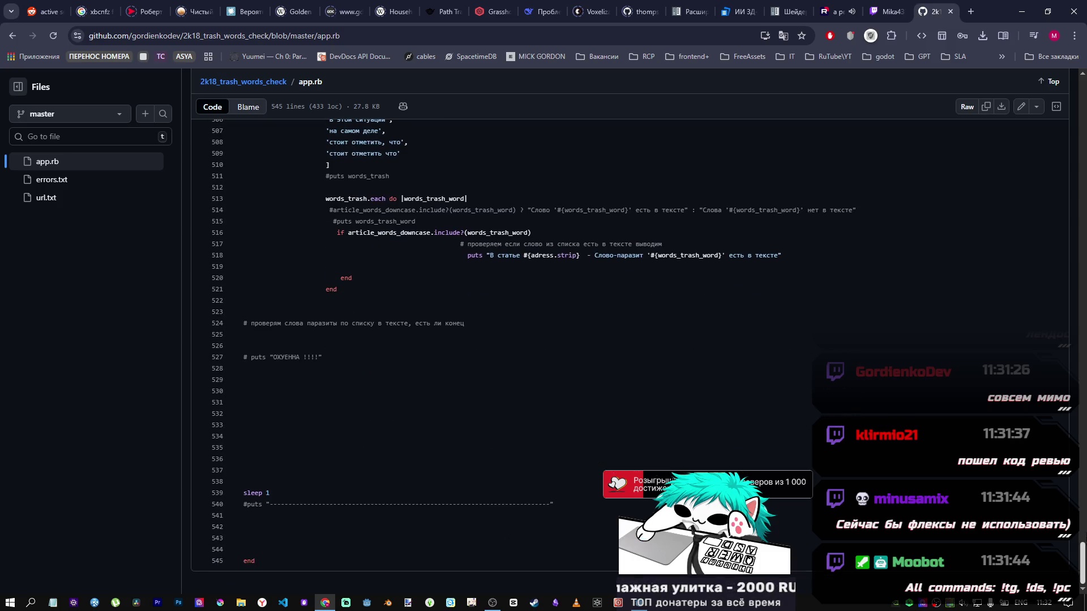
{"action": "scroll", "coordinate": [405, 274], "scroll_direction": "up", "scroll_amount": 9}
{"action": "scroll", "coordinate": [406, 275], "scroll_direction": "up", "scroll_amount": 20}
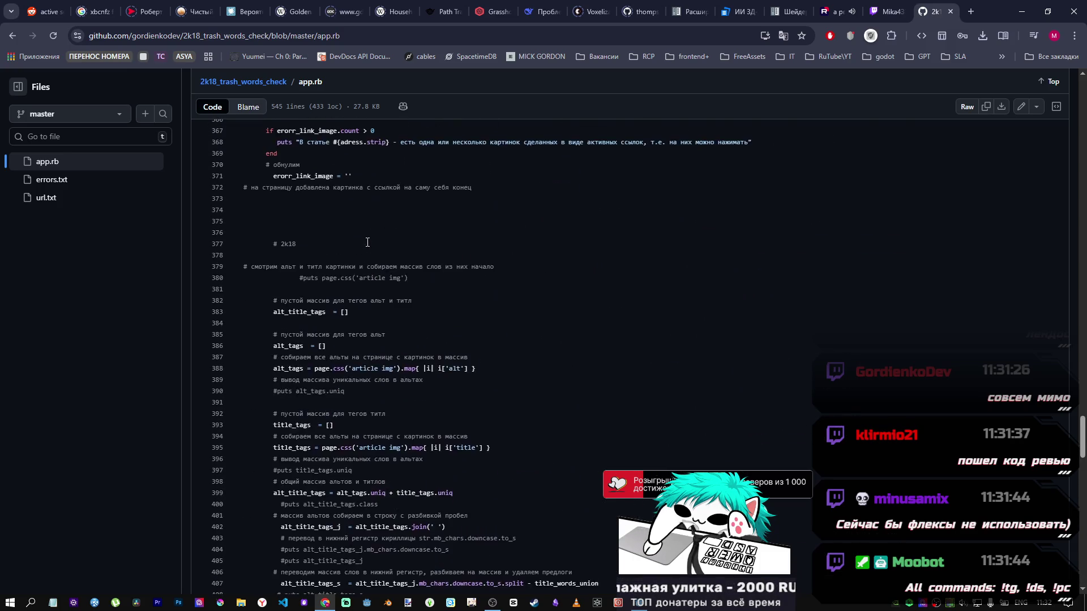
{"action": "scroll", "coordinate": [578, 333], "scroll_direction": "up", "scroll_amount": 2}
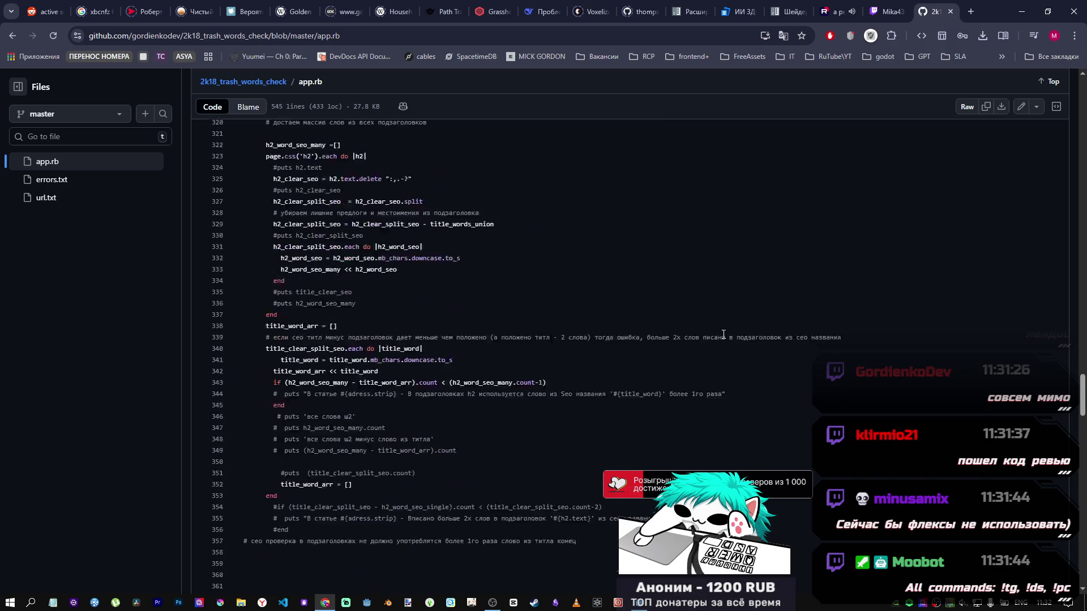
{"action": "scroll", "coordinate": [1046, 370], "scroll_direction": "down", "scroll_amount": 6}
{"action": "scroll", "coordinate": [864, 337], "scroll_direction": "down", "scroll_amount": 19}
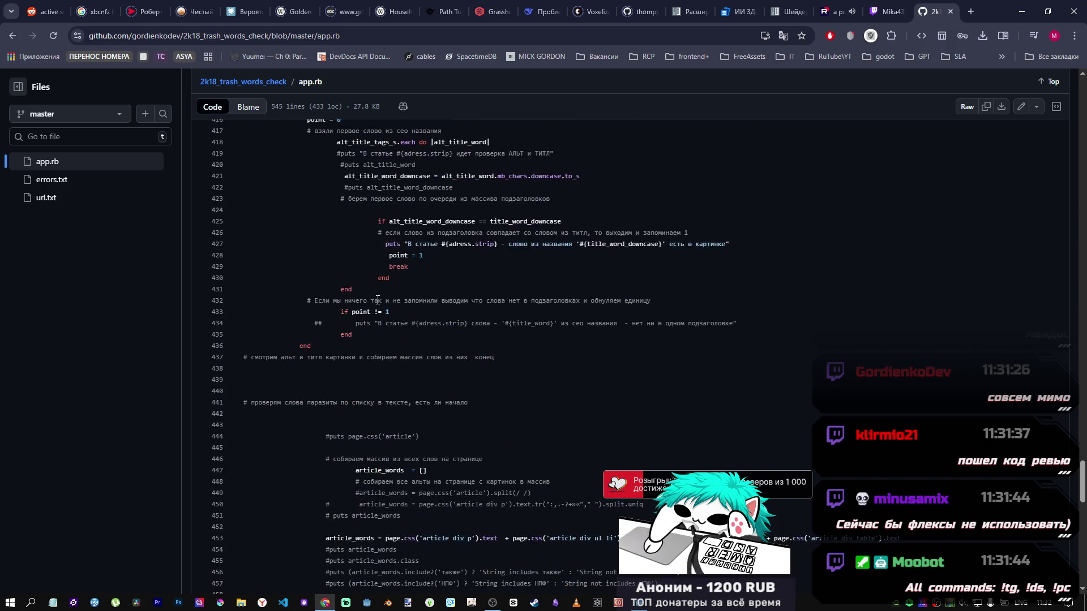
{"action": "scroll", "coordinate": [348, 295], "scroll_direction": "down", "scroll_amount": 1}
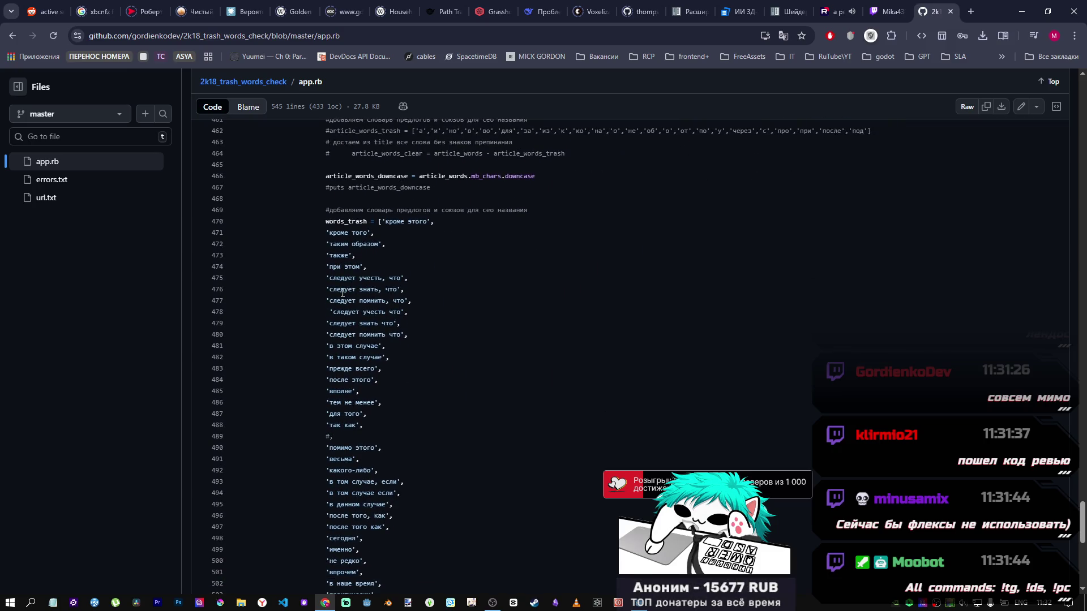
{"action": "scroll", "coordinate": [353, 298], "scroll_direction": "down", "scroll_amount": 4}
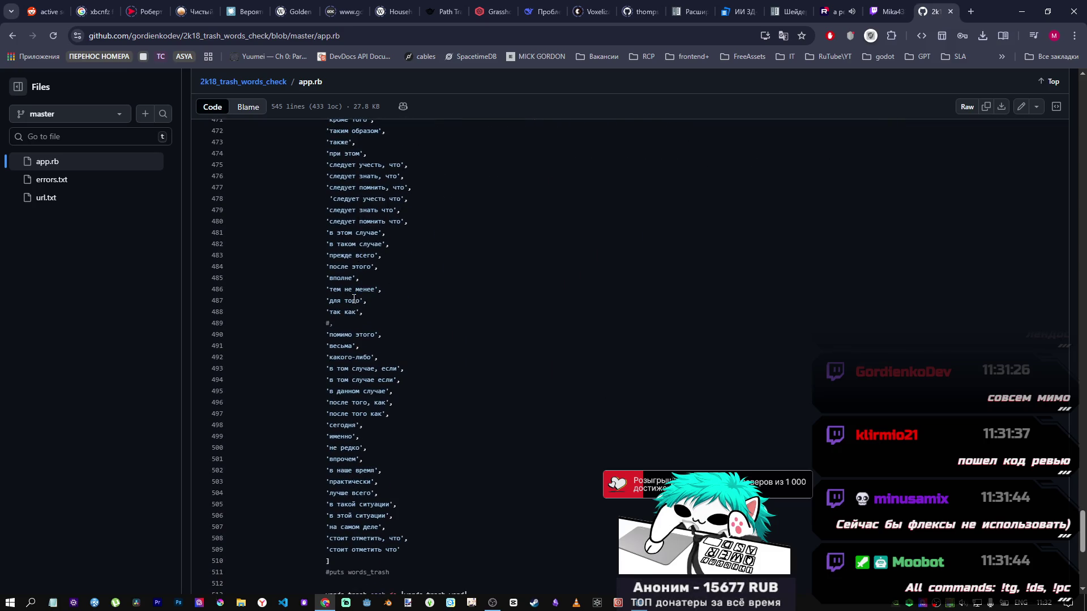
{"action": "scroll", "coordinate": [354, 301], "scroll_direction": "down", "scroll_amount": 2}
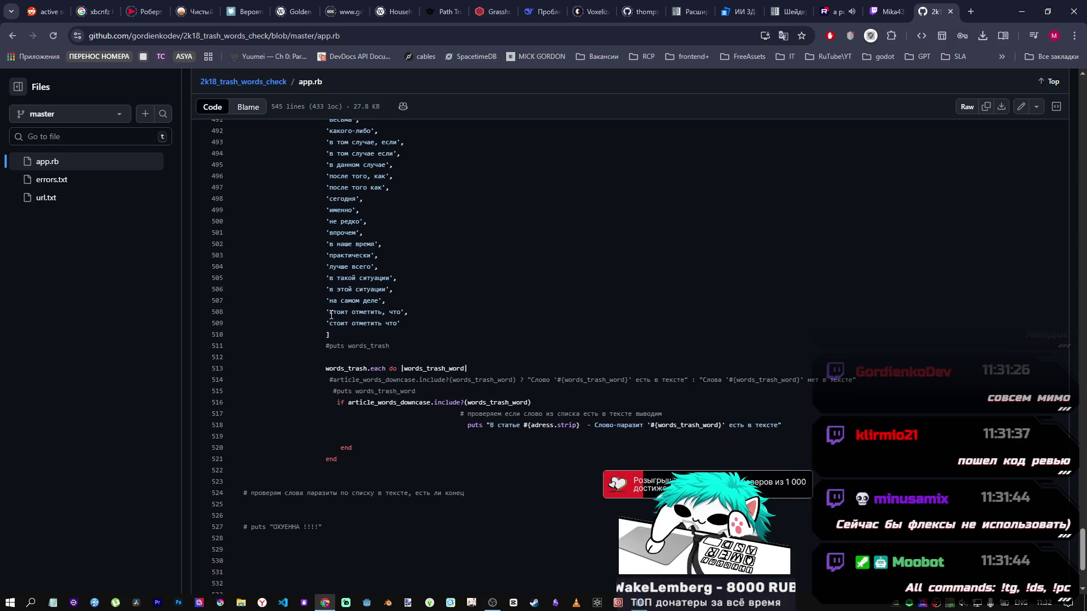
{"action": "left_click", "coordinate": [13, 36]}
Return to the developer's profile and review pinned projects, CodeWars rank and 4,783 contributions.
{"action": "left_click", "coordinate": [12, 36]}
{"action": "scroll", "coordinate": [506, 338], "scroll_direction": "down", "scroll_amount": 10}
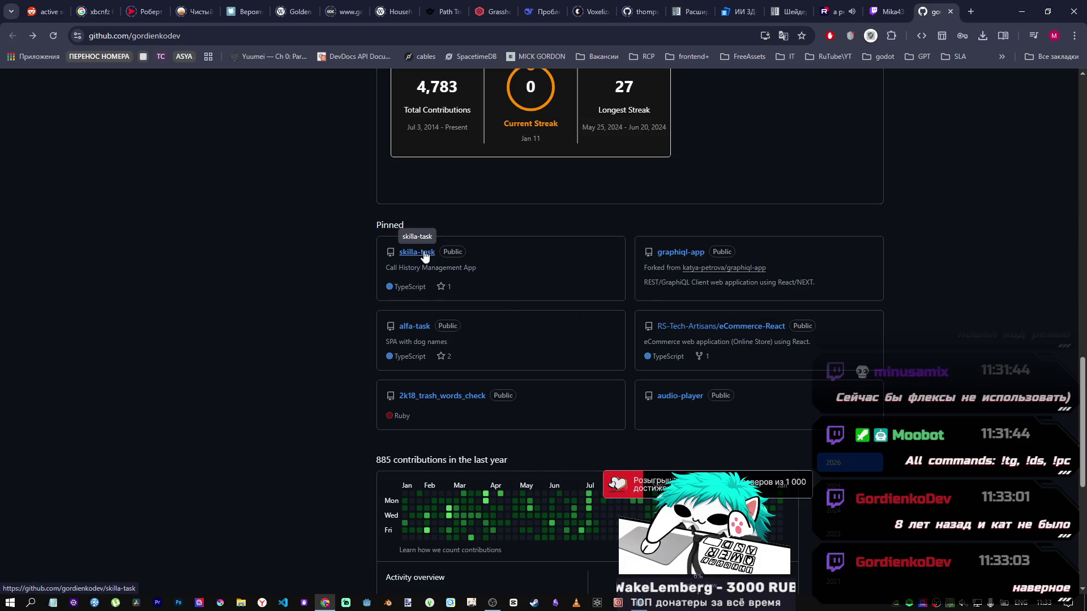
{"action": "scroll", "coordinate": [576, 297], "scroll_direction": "up", "scroll_amount": 4}
{"action": "scroll", "coordinate": [576, 297], "scroll_direction": "down", "scroll_amount": 3}
{"action": "scroll", "coordinate": [583, 250], "scroll_direction": "down", "scroll_amount": 5}
{"action": "scroll", "coordinate": [577, 251], "scroll_direction": "up", "scroll_amount": 3}
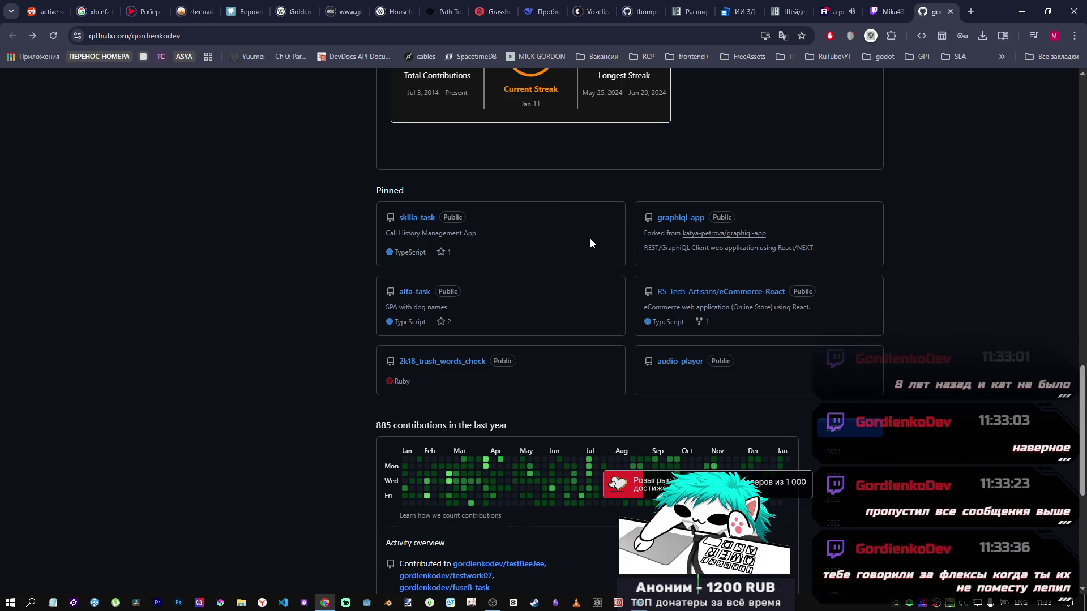
{"action": "scroll", "coordinate": [596, 242], "scroll_direction": "up", "scroll_amount": 1}
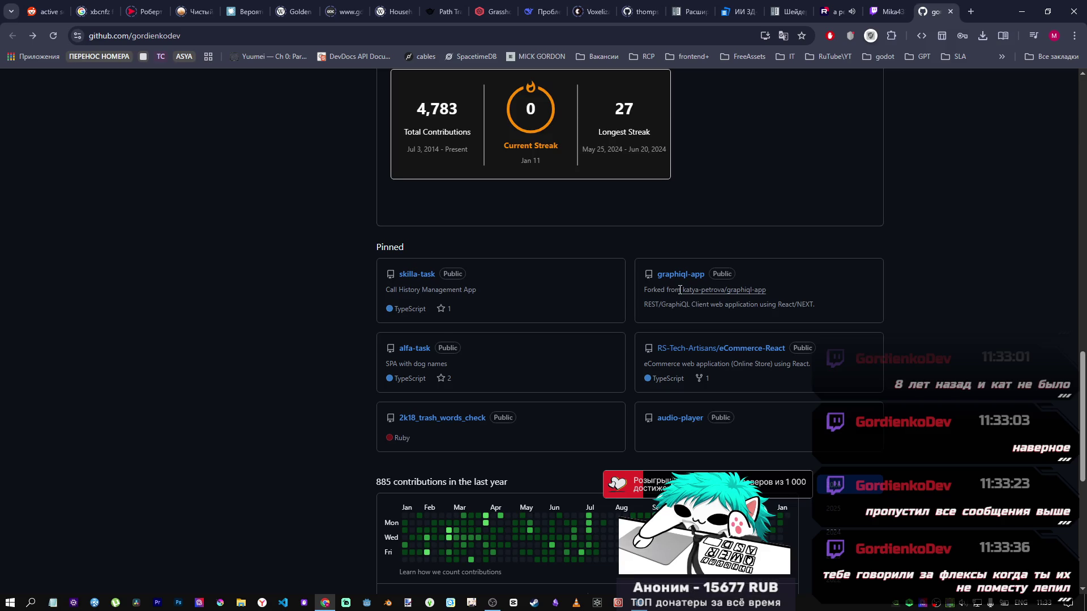
{"action": "scroll", "coordinate": [686, 291], "scroll_direction": "up", "scroll_amount": 10}
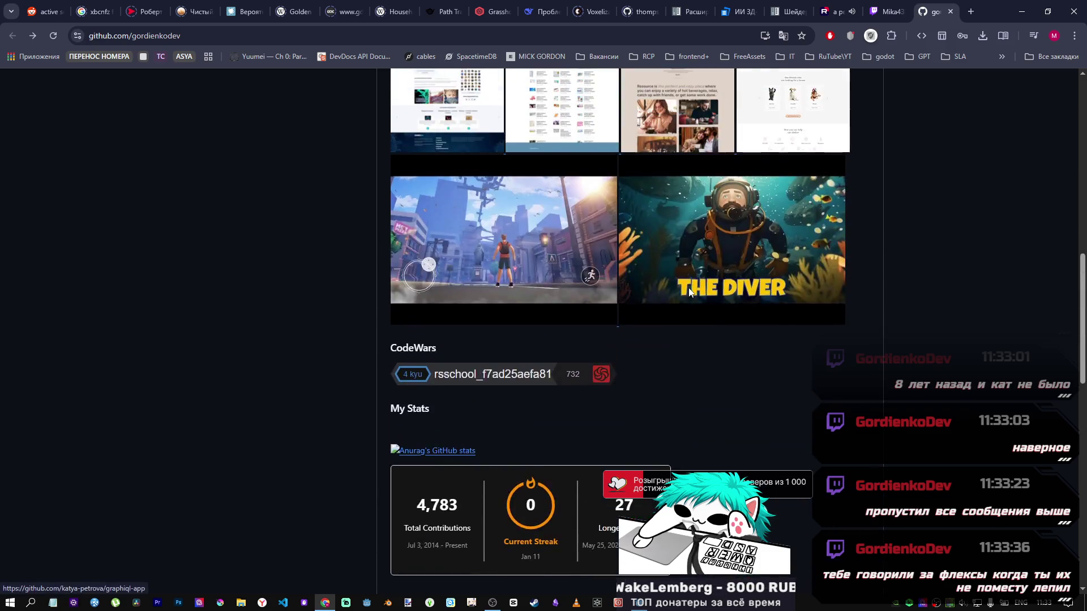
{"action": "scroll", "coordinate": [689, 286], "scroll_direction": "up", "scroll_amount": 4}
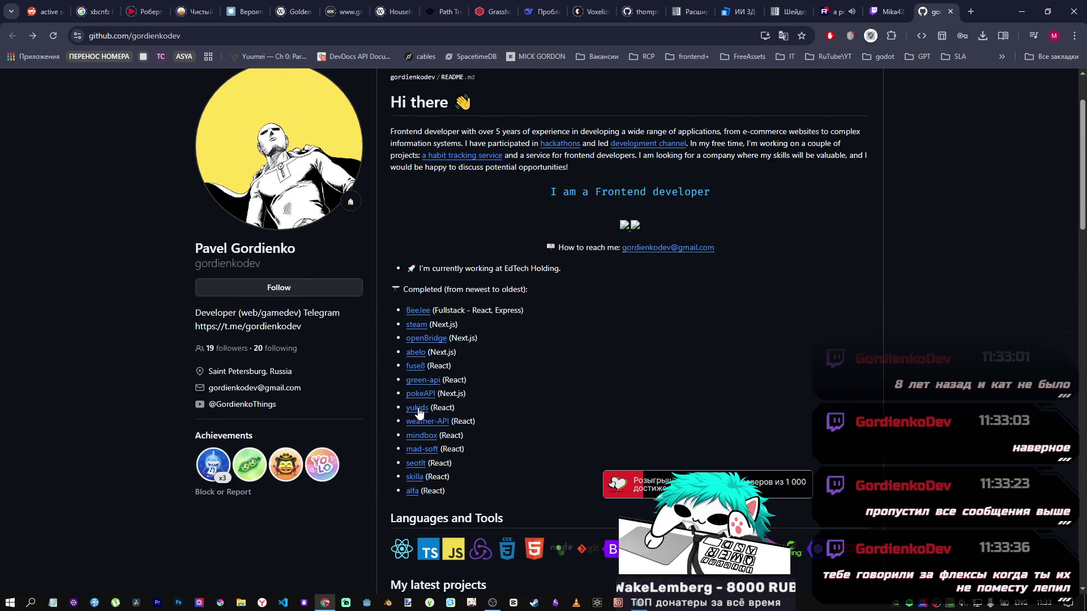
{"action": "mouse_move", "coordinate": [459, 308]}
{"action": "left_mouse_down"}
{"action": "mouse_move", "coordinate": [491, 371]}
{"action": "mouse_move", "coordinate": [503, 482]}
{"action": "left_mouse_up"}
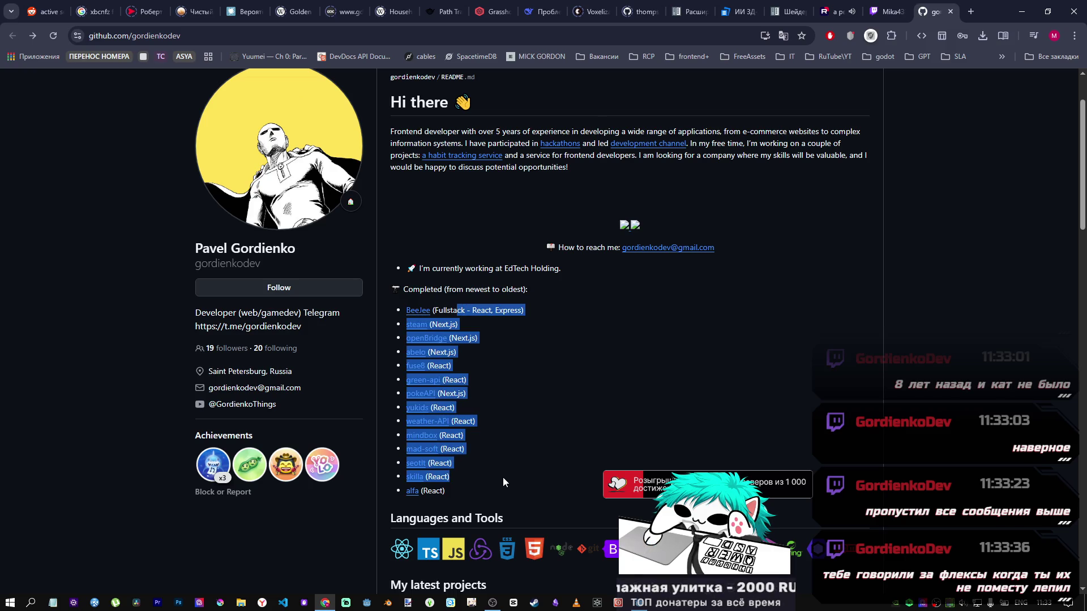
{"action": "left_click", "coordinate": [469, 495]}
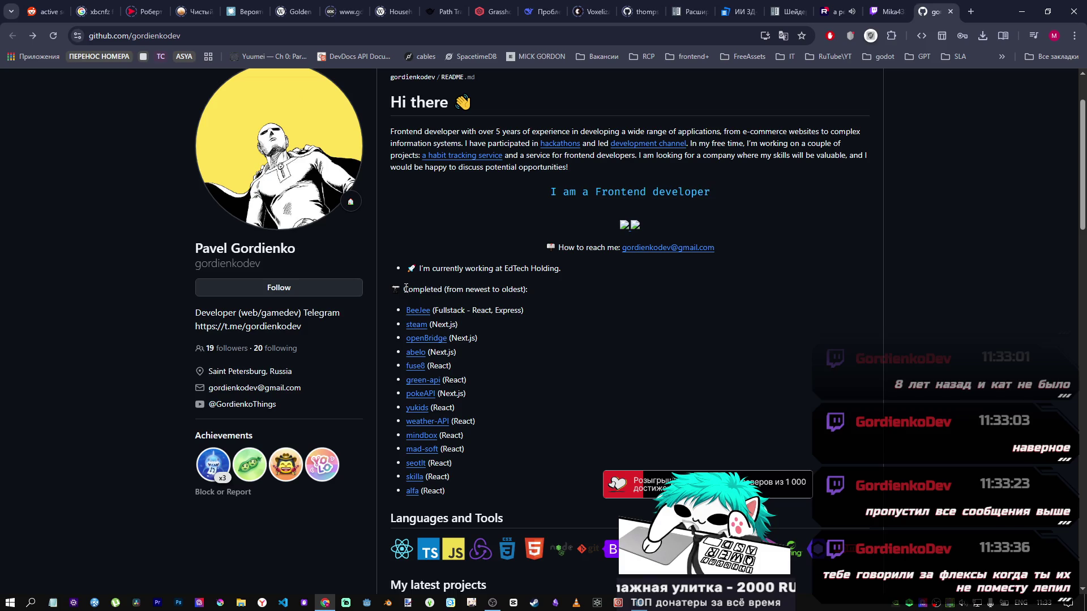
{"action": "left_click_drag", "start_coordinate": [428, 289], "coordinate": [474, 289]}
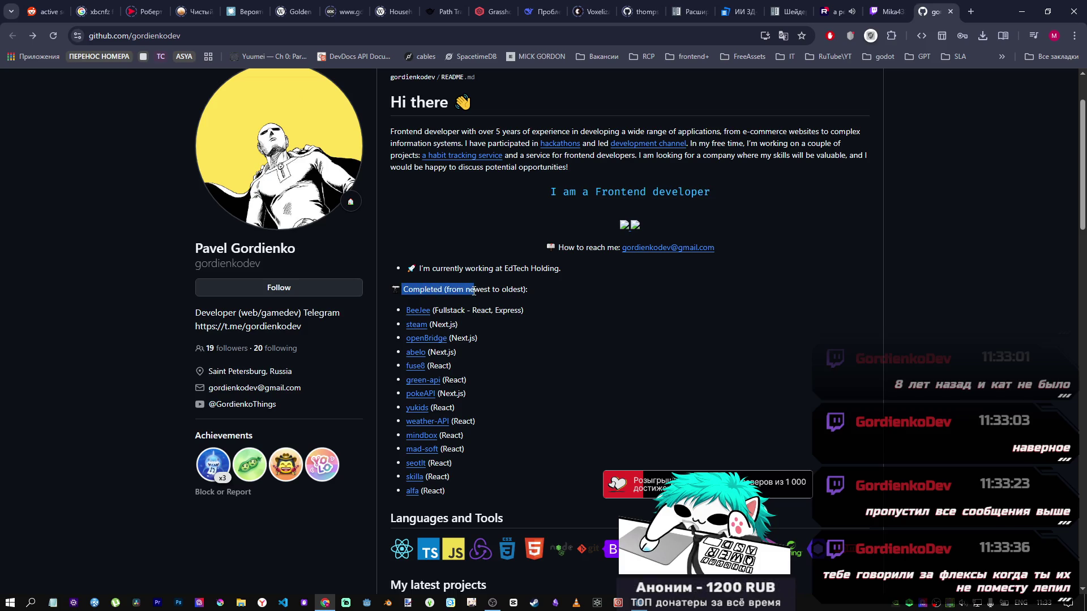
{"action": "left_click", "coordinate": [528, 294]}
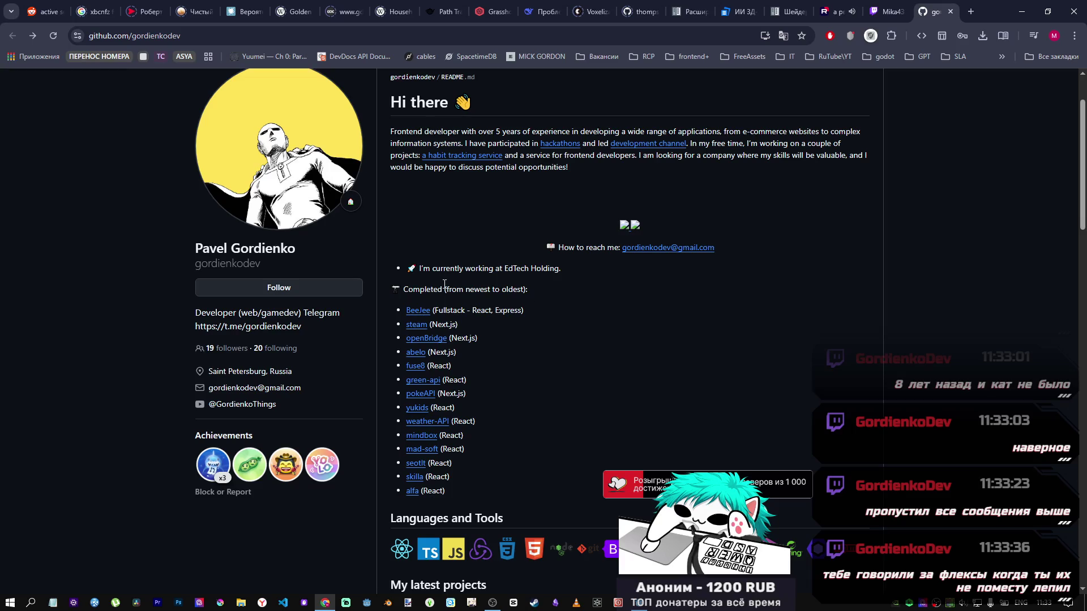
{"action": "left_click_drag", "start_coordinate": [407, 289], "coordinate": [506, 294]}
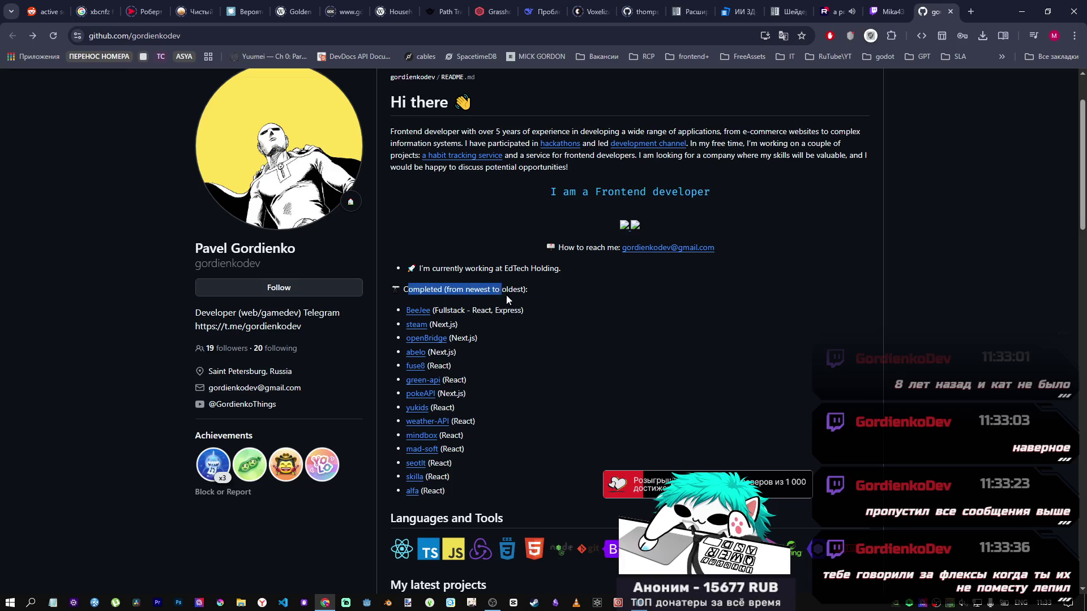
{"action": "scroll", "coordinate": [503, 364], "scroll_direction": "down", "scroll_amount": 1}
{"action": "left_click", "coordinate": [492, 399]}
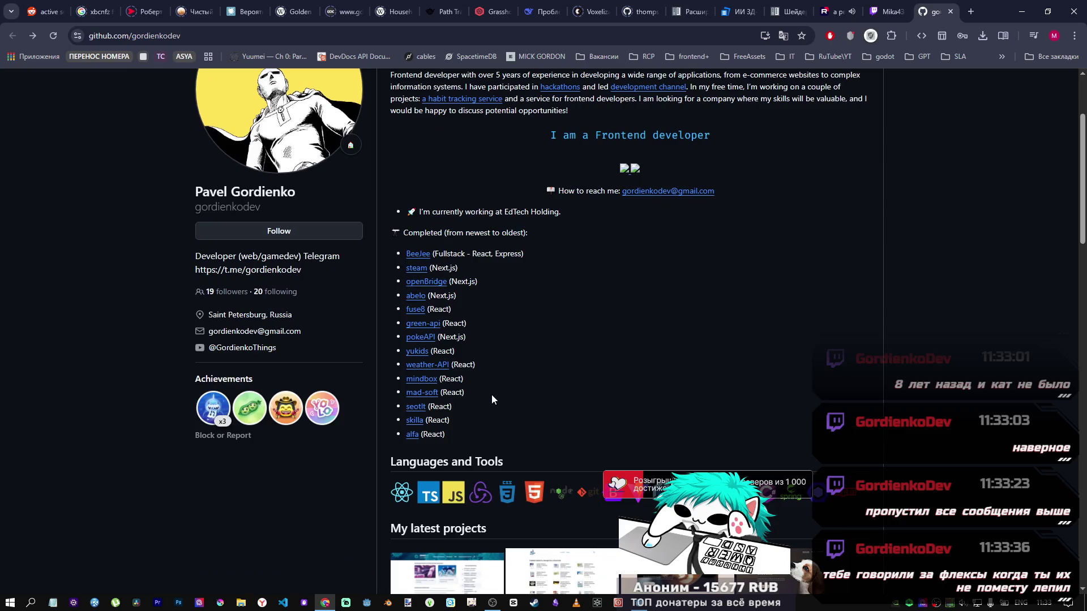
{"action": "scroll", "coordinate": [457, 348], "scroll_direction": "down", "scroll_amount": 1}
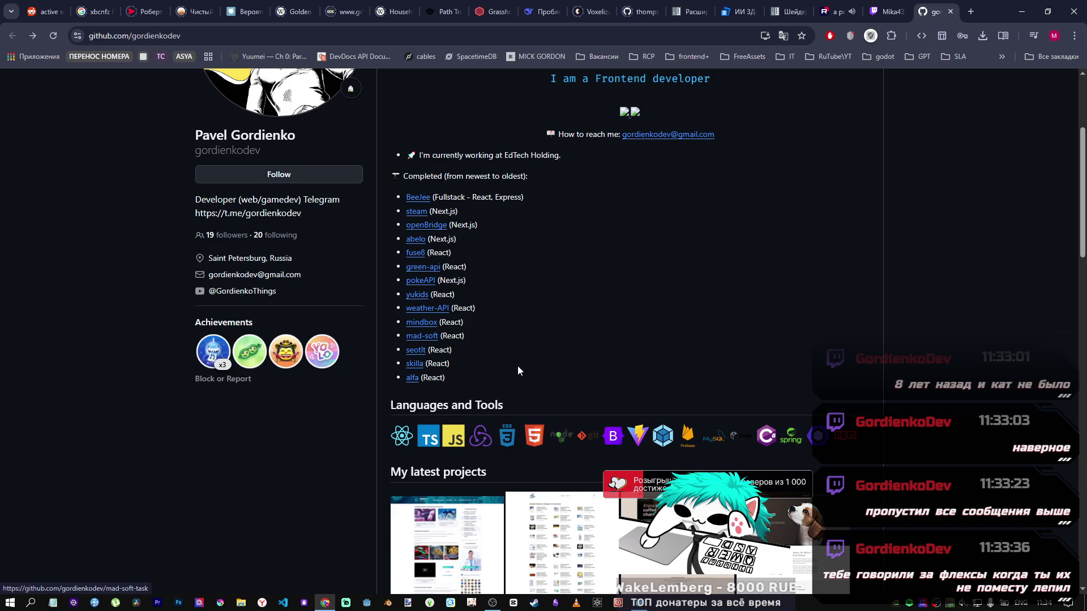
{"action": "scroll", "coordinate": [534, 371], "scroll_direction": "down", "scroll_amount": 15}
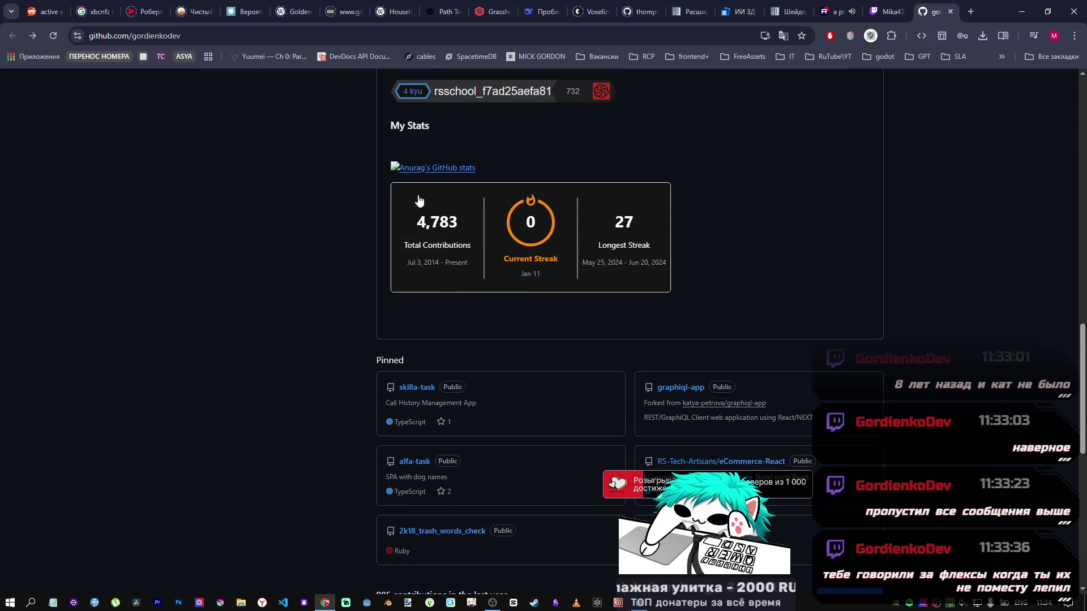
{"action": "scroll", "coordinate": [453, 385], "scroll_direction": "down", "scroll_amount": 2}
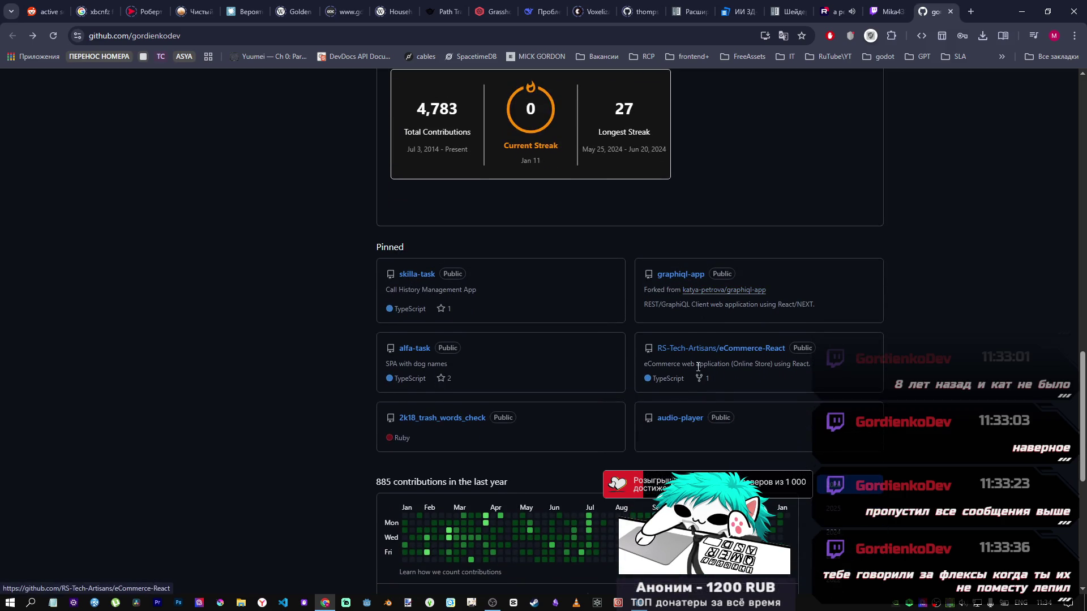
{"action": "scroll", "coordinate": [664, 402], "scroll_direction": "down", "scroll_amount": 7}
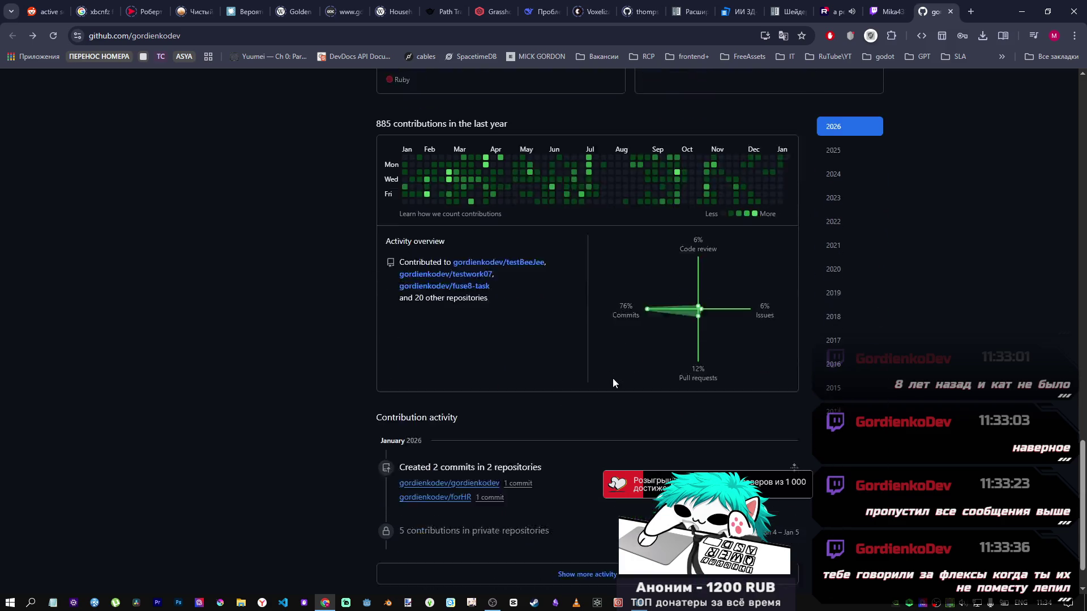
{"action": "scroll", "coordinate": [600, 365], "scroll_direction": "up", "scroll_amount": 20}
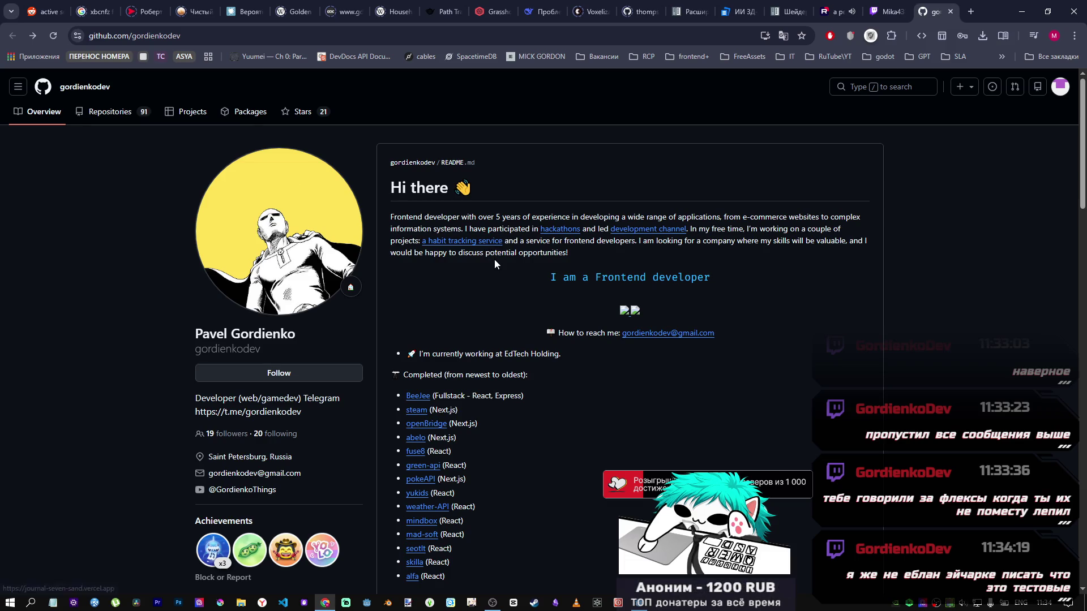
{"action": "scroll", "coordinate": [498, 348], "scroll_direction": "down", "scroll_amount": 2}
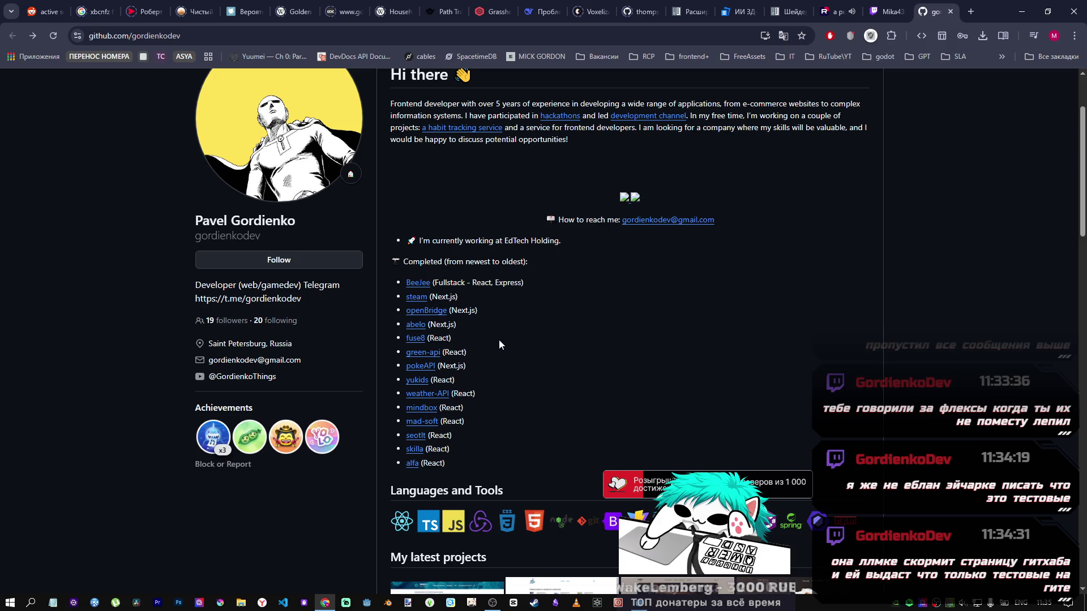
{"action": "scroll", "coordinate": [493, 357], "scroll_direction": "down", "scroll_amount": 5}
{"action": "scroll", "coordinate": [434, 342], "scroll_direction": "down", "scroll_amount": 10}
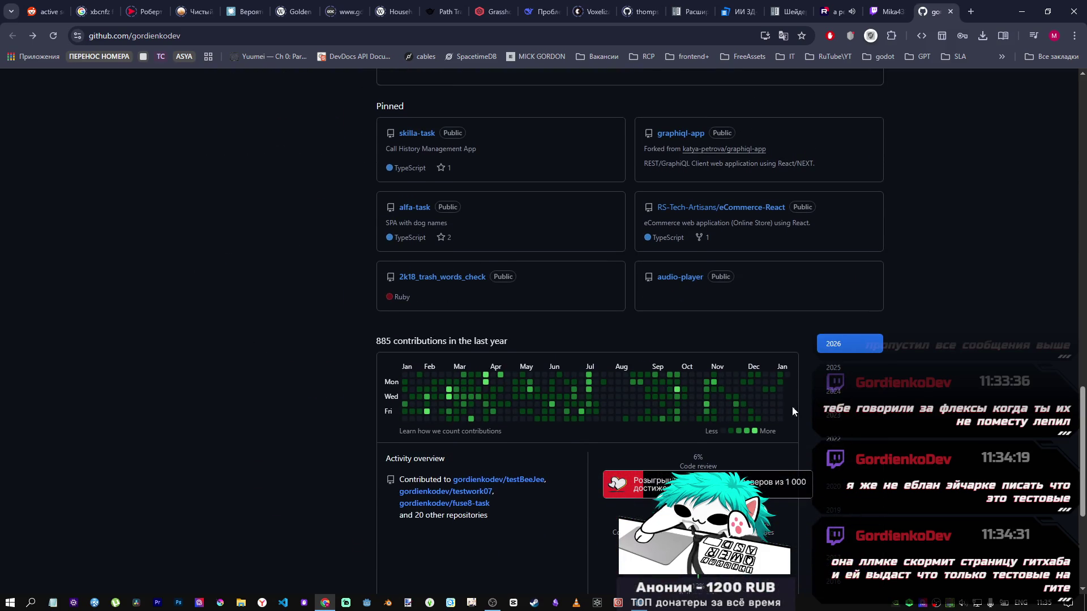
{"action": "scroll", "coordinate": [432, 341], "scroll_direction": "down", "scroll_amount": 5}
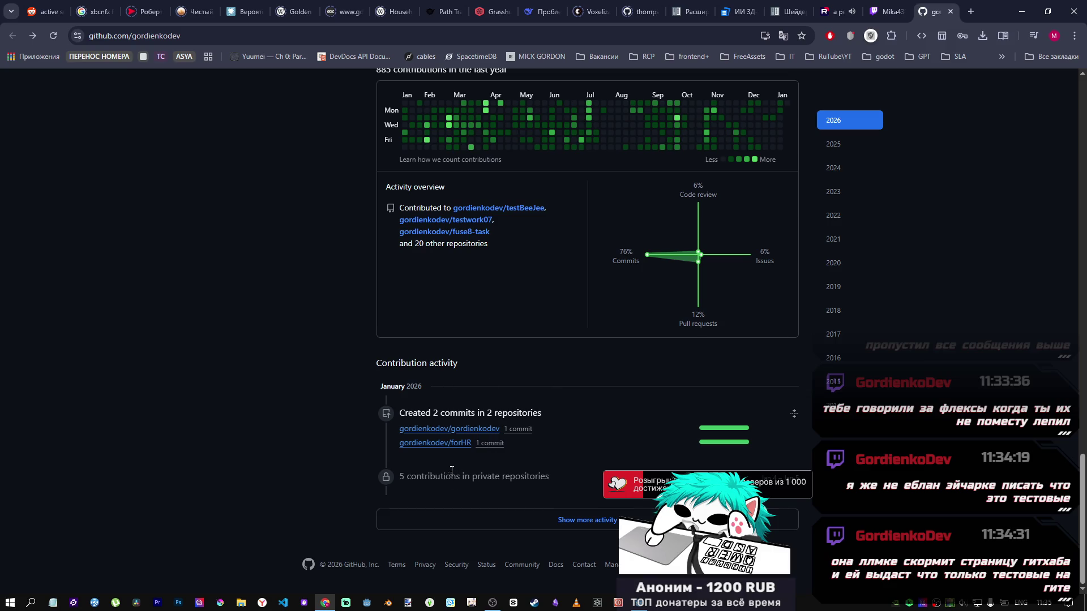
{"action": "scroll", "coordinate": [534, 368], "scroll_direction": "up", "scroll_amount": 1}
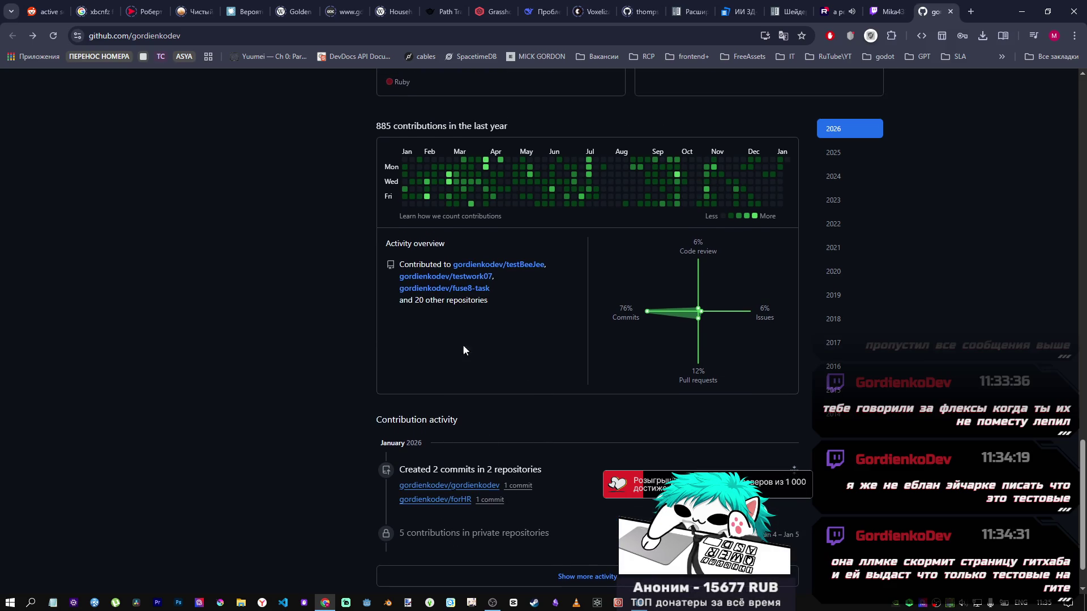
{"action": "scroll", "coordinate": [520, 352], "scroll_direction": "up", "scroll_amount": 9}
{"action": "scroll", "coordinate": [504, 348], "scroll_direction": "up", "scroll_amount": 10}
{"action": "scroll", "coordinate": [517, 404], "scroll_direction": "down", "scroll_amount": 9}
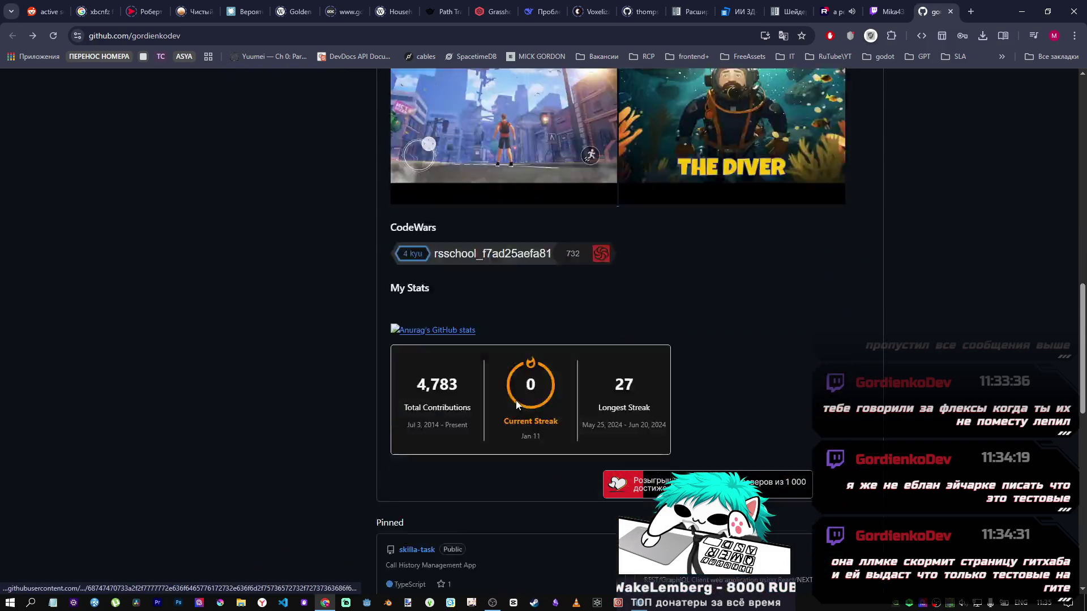
{"action": "scroll", "coordinate": [516, 404], "scroll_direction": "down", "scroll_amount": 6}
{"action": "scroll", "coordinate": [363, 378], "scroll_direction": "up", "scroll_amount": 20}
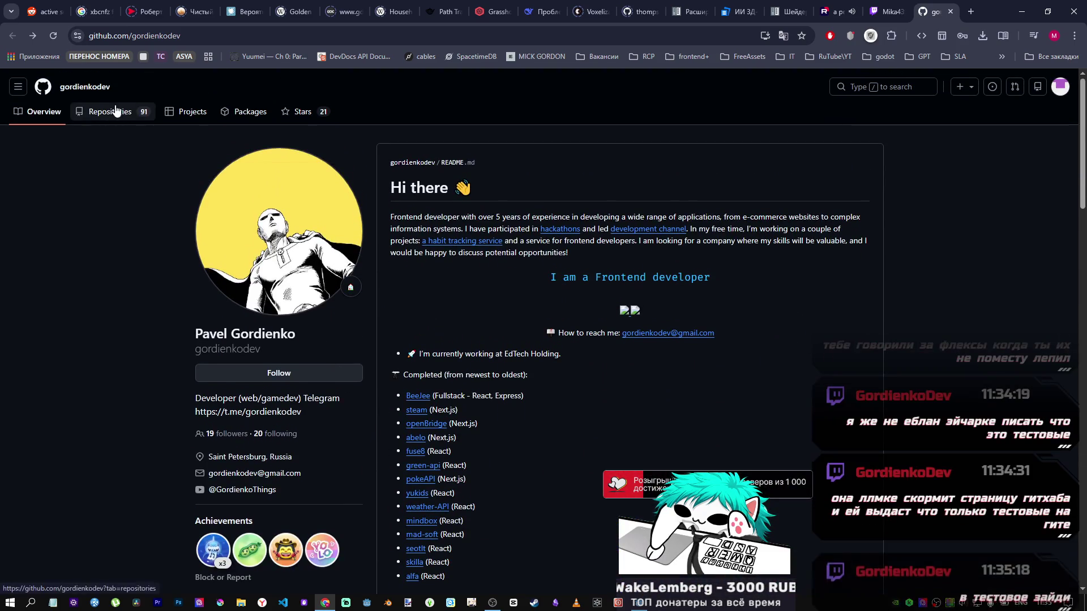
Browse the profile's 91 repositories, including forHR, image-gallery and testBeeJee, then focus the repository filter.
{"action": "left_click", "coordinate": [114, 110]}
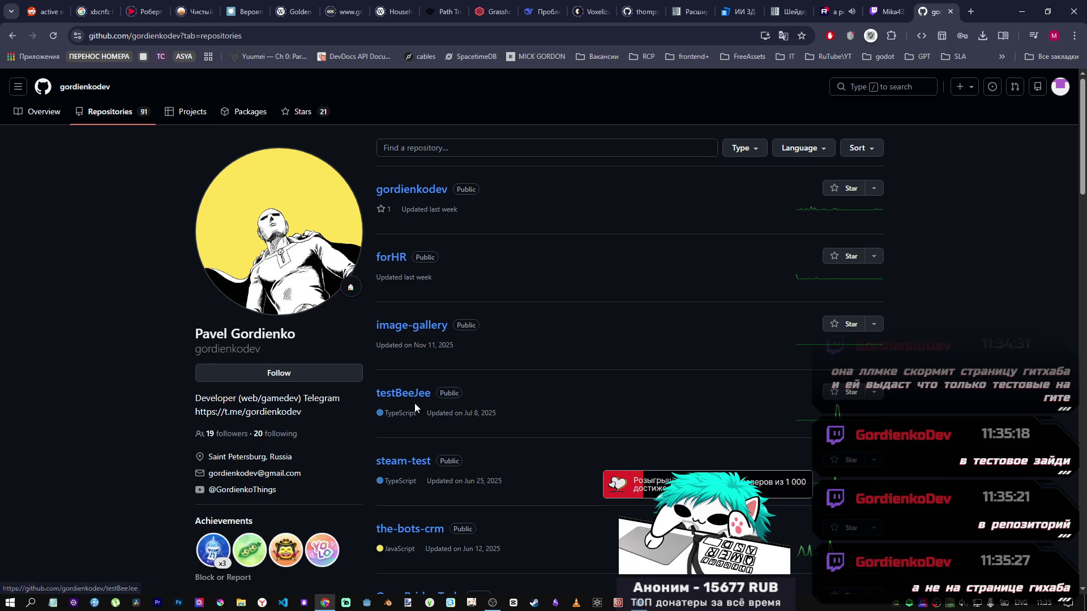
{"action": "scroll", "coordinate": [414, 403], "scroll_direction": "down", "scroll_amount": 3}
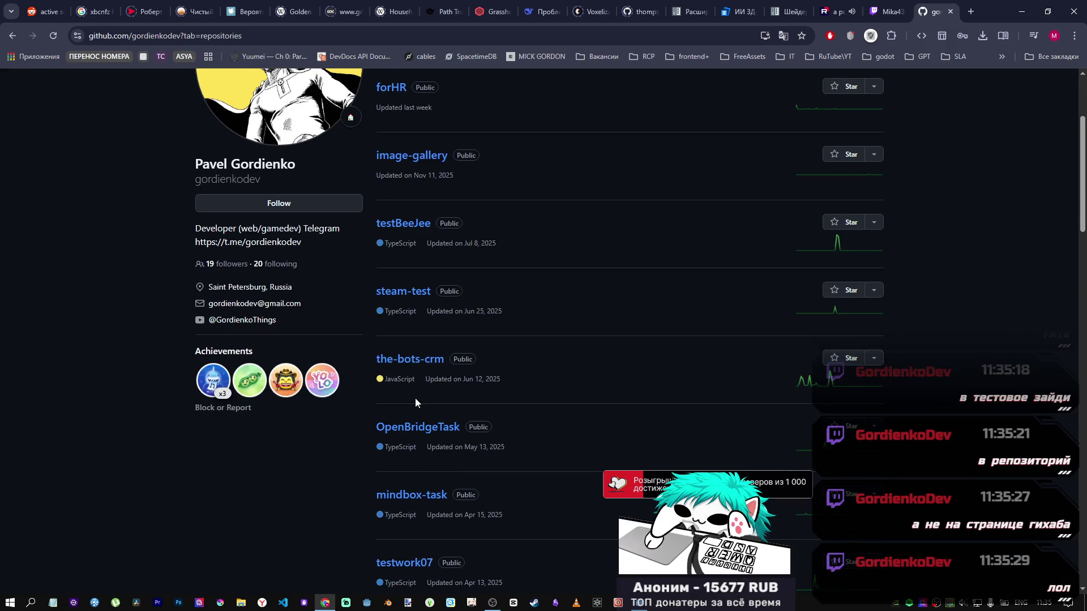
{"action": "scroll", "coordinate": [417, 397], "scroll_direction": "down", "scroll_amount": 5}
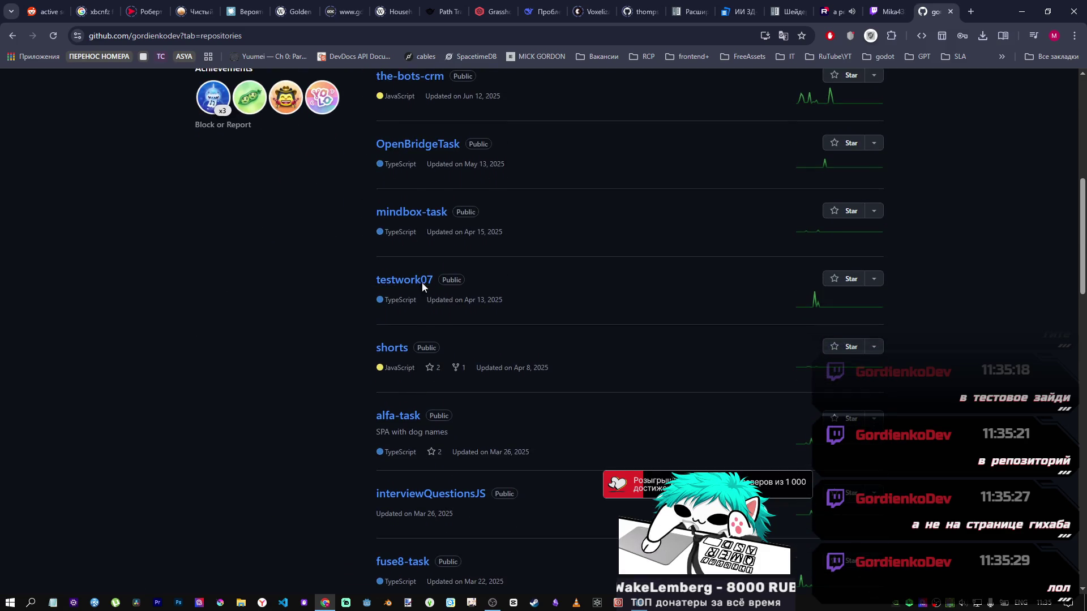
{"action": "scroll", "coordinate": [428, 400], "scroll_direction": "down", "scroll_amount": 5}
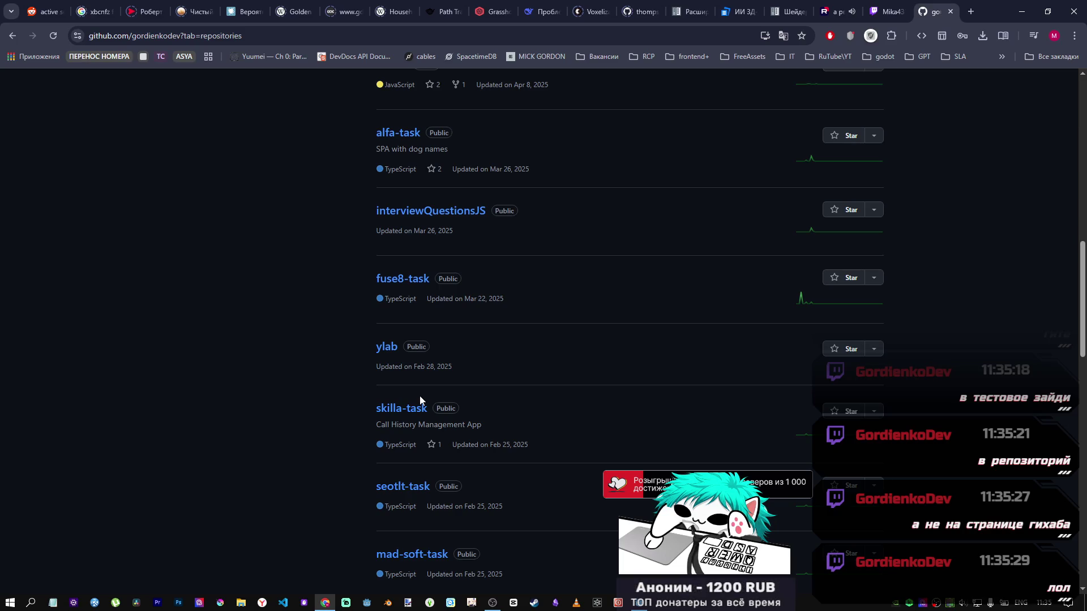
{"action": "scroll", "coordinate": [424, 340], "scroll_direction": "up", "scroll_amount": 12}
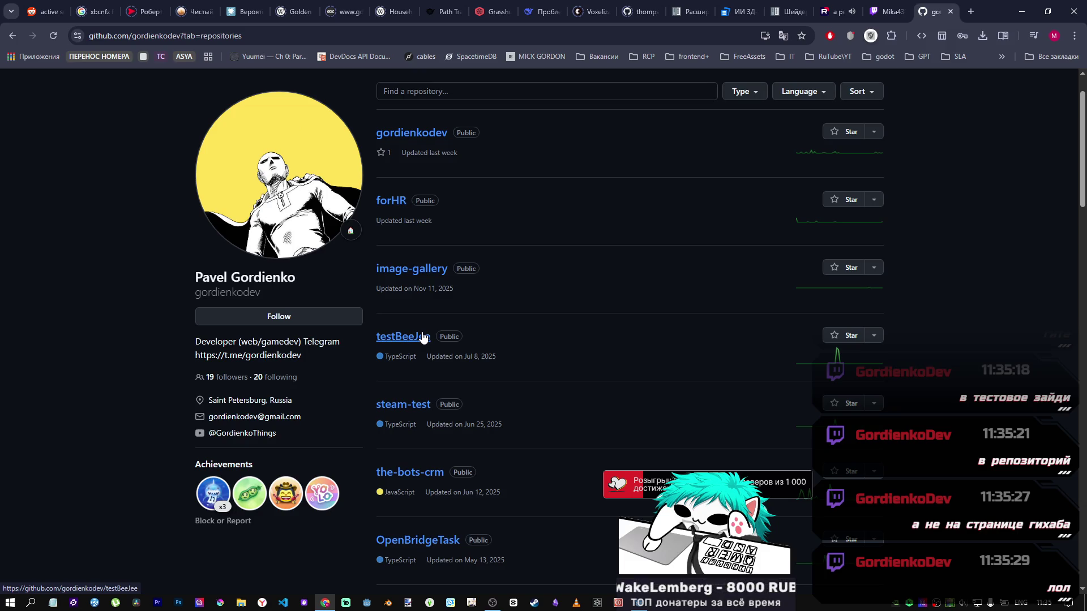
{"action": "scroll", "coordinate": [439, 252], "scroll_direction": "up", "scroll_amount": 1}
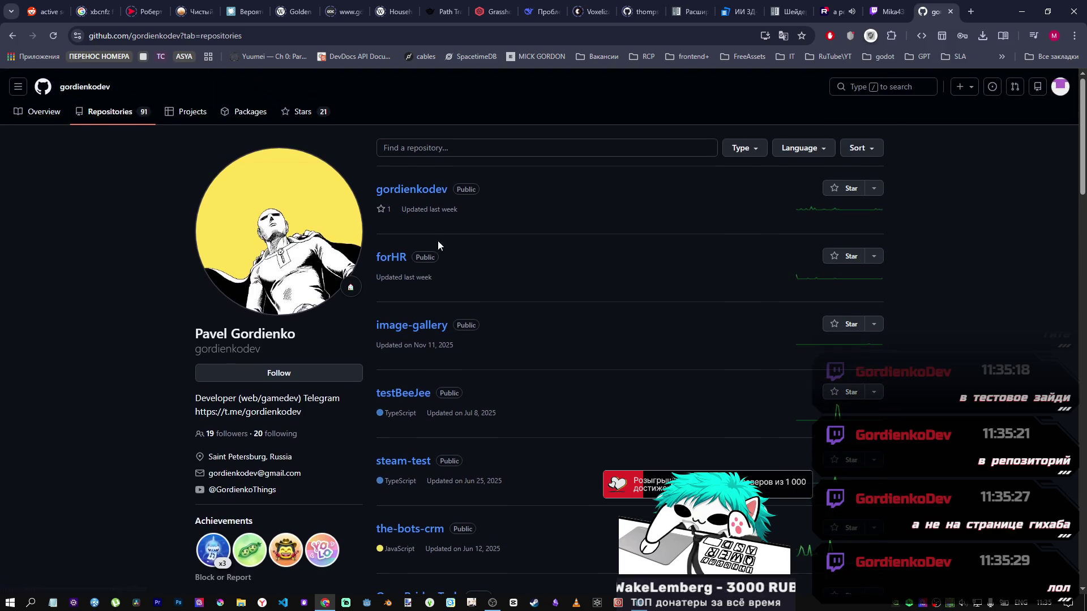
{"action": "left_click", "coordinate": [528, 149]}
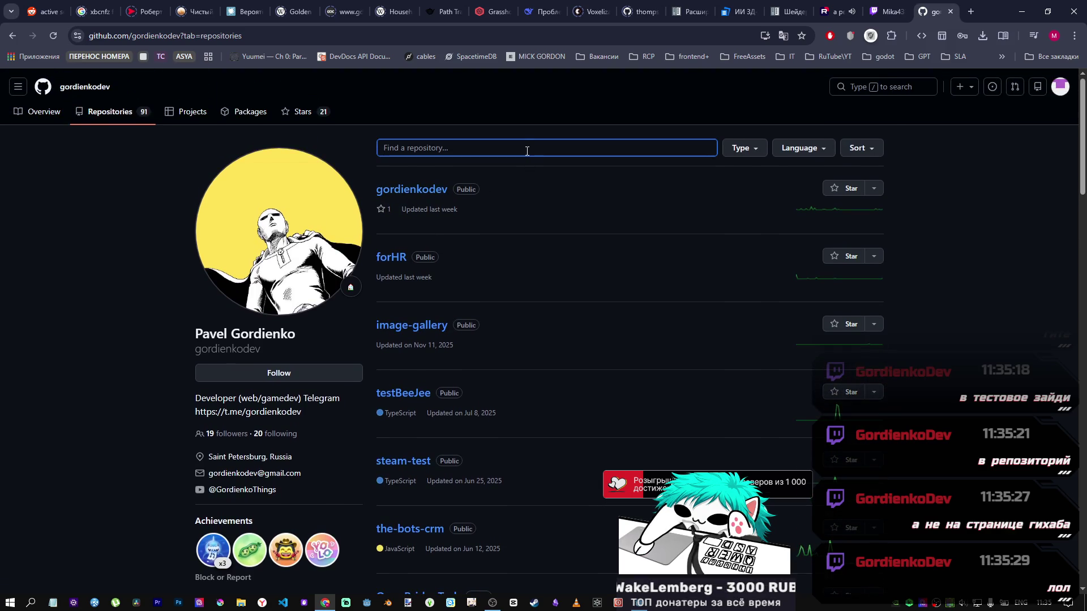
Filter the repositories by 'test', open testBeeJee and look into its backend folder.
{"action": "type", "text": "test"}
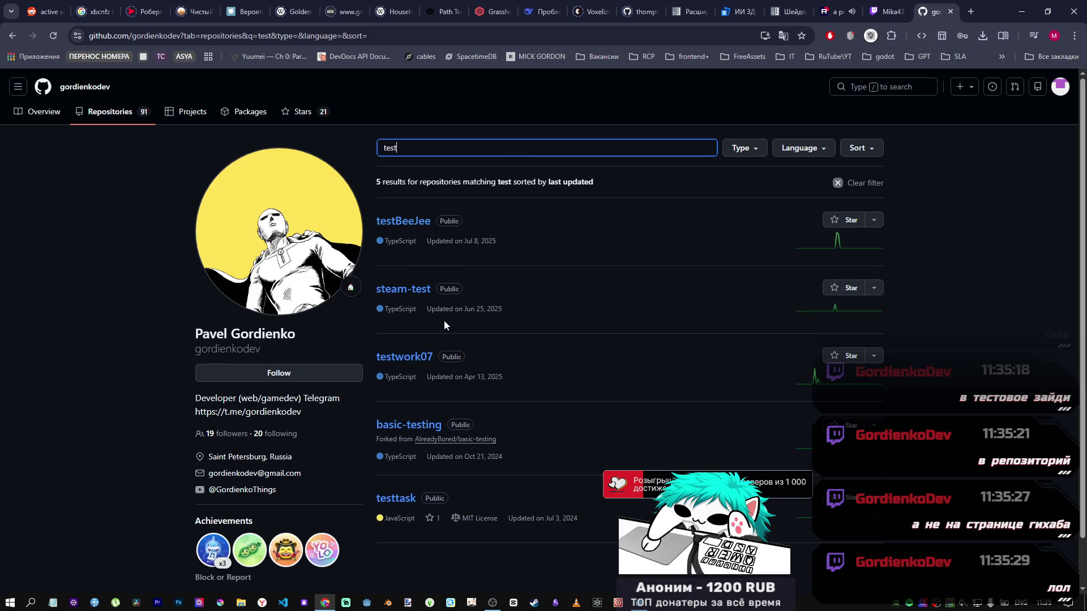
{"action": "left_click", "coordinate": [414, 225]}
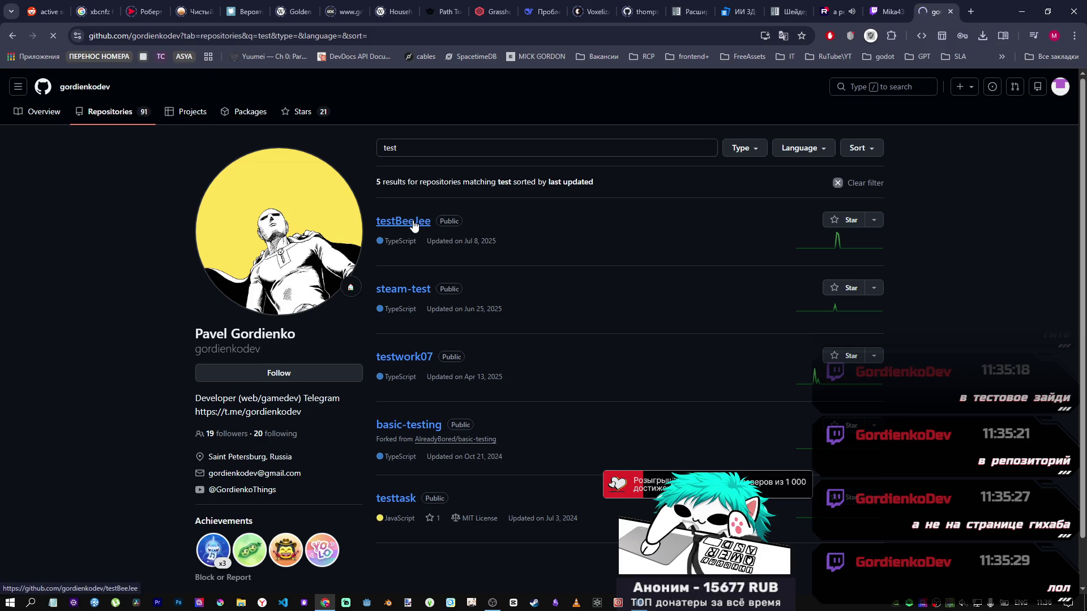
{"action": "scroll", "coordinate": [396, 255], "scroll_direction": "down", "scroll_amount": 4}
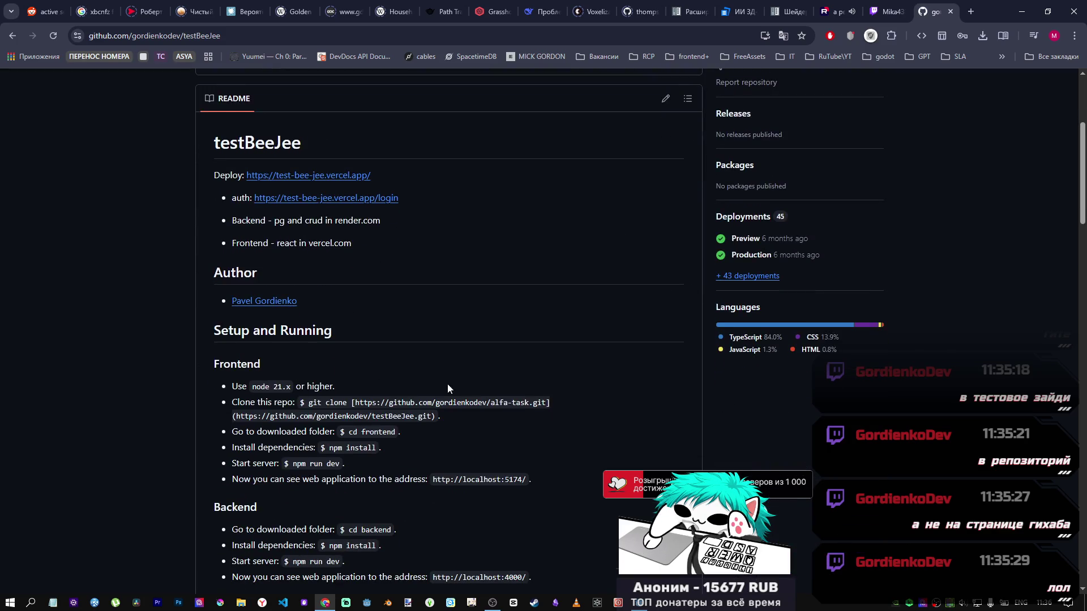
{"action": "scroll", "coordinate": [447, 384], "scroll_direction": "up", "scroll_amount": 3}
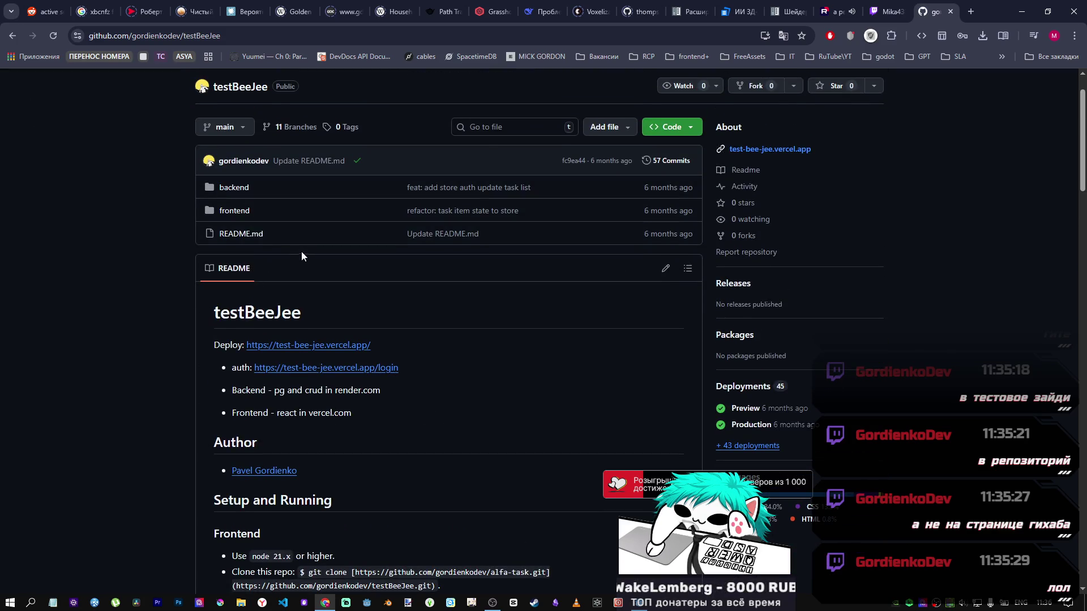
{"action": "left_click", "coordinate": [235, 192]}
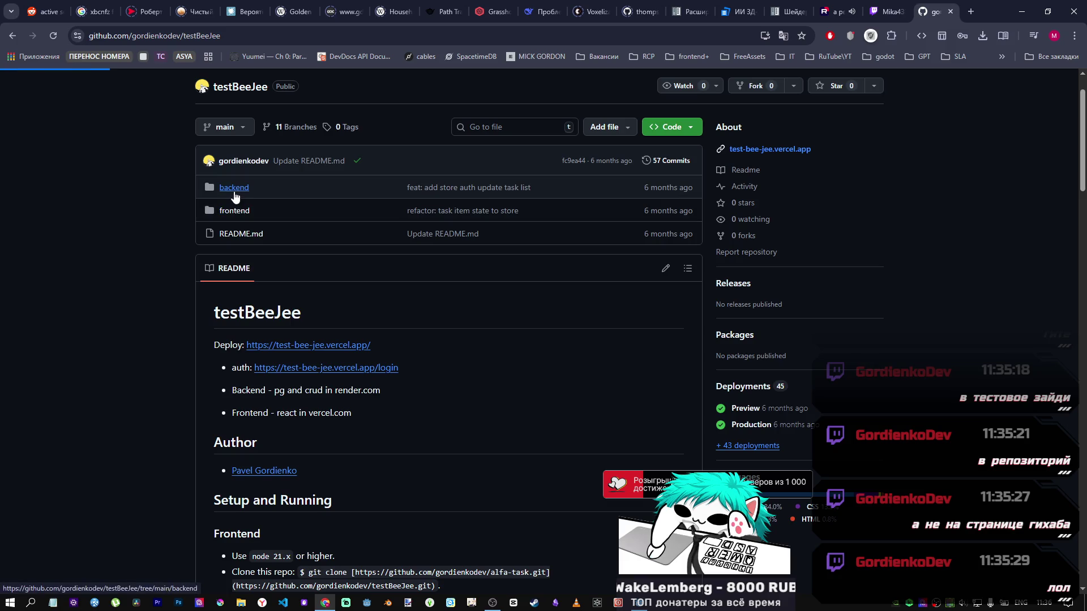
Go back to the profile overview and open the BeeJee project linked in the README.
{"action": "left_click", "coordinate": [12, 35]}
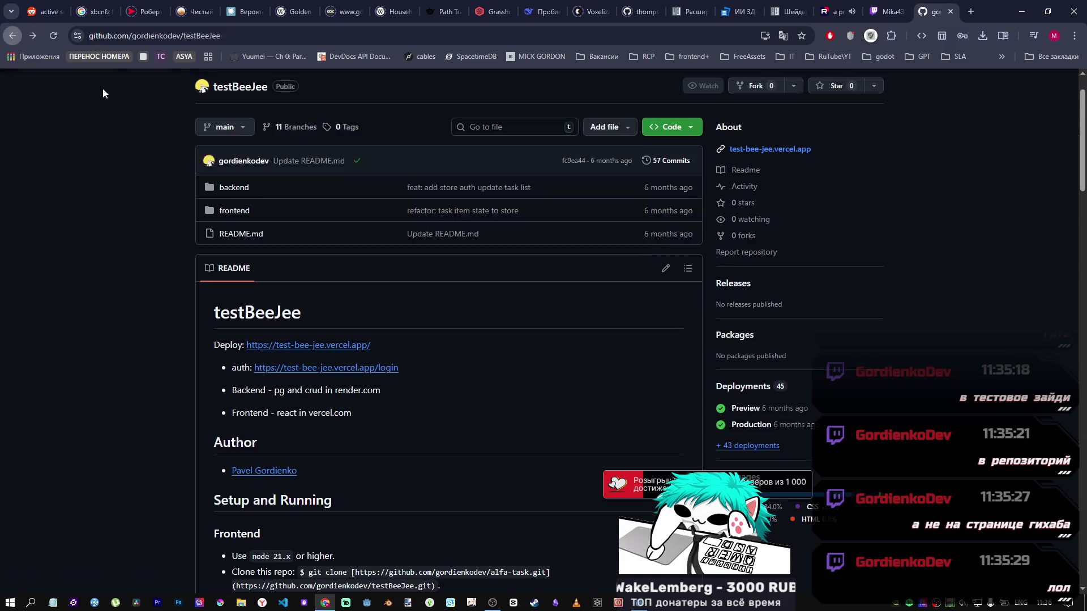
{"action": "left_click", "coordinate": [16, 39]}
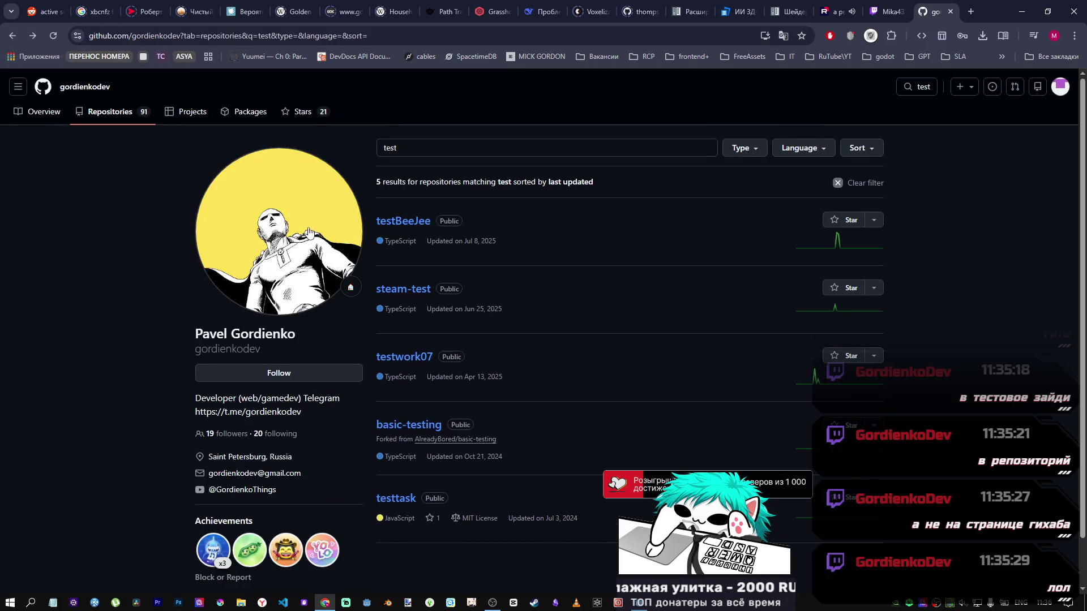
{"action": "left_click", "coordinate": [37, 112]}
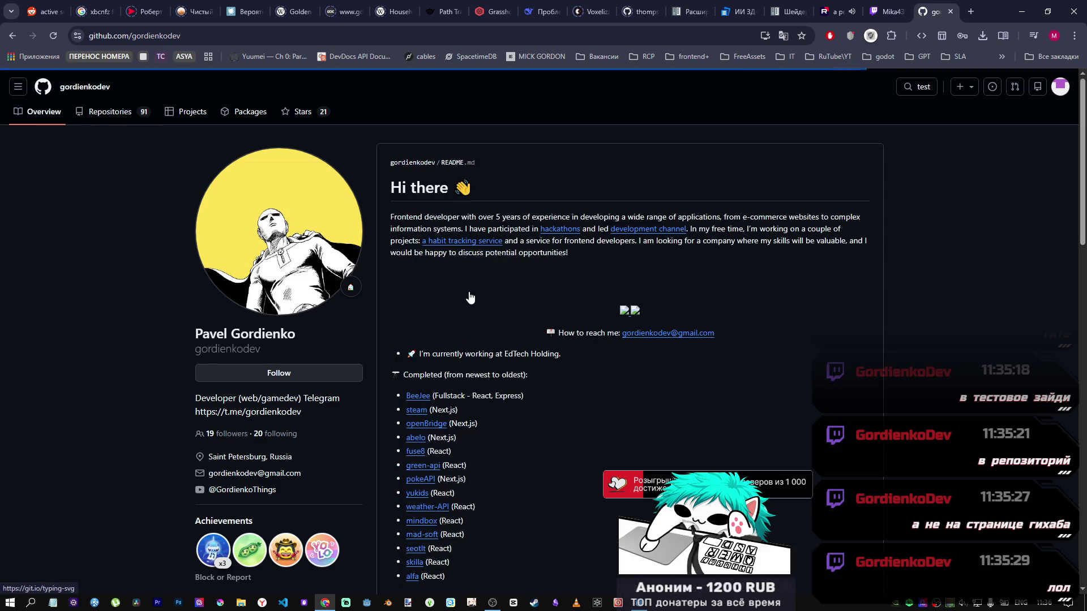
{"action": "scroll", "coordinate": [469, 297], "scroll_direction": "down", "scroll_amount": 3}
{"action": "left_click", "coordinate": [436, 258]}
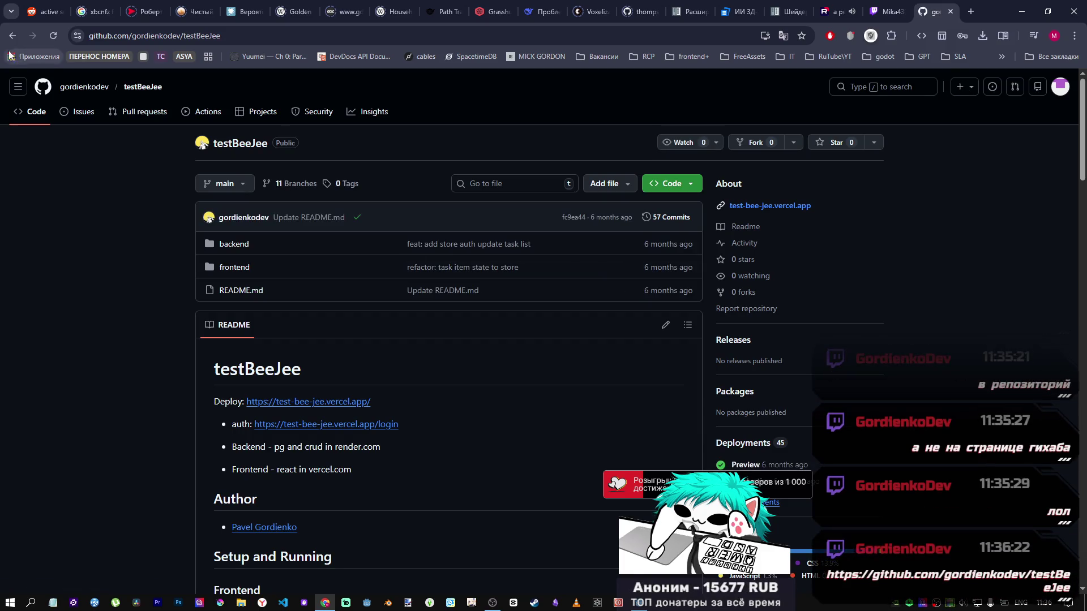
Return to the profile, reopen BeeJee, and scroll its README to the Node.js/React ToDo Task section.
{"action": "key", "text": "alt+Left"}
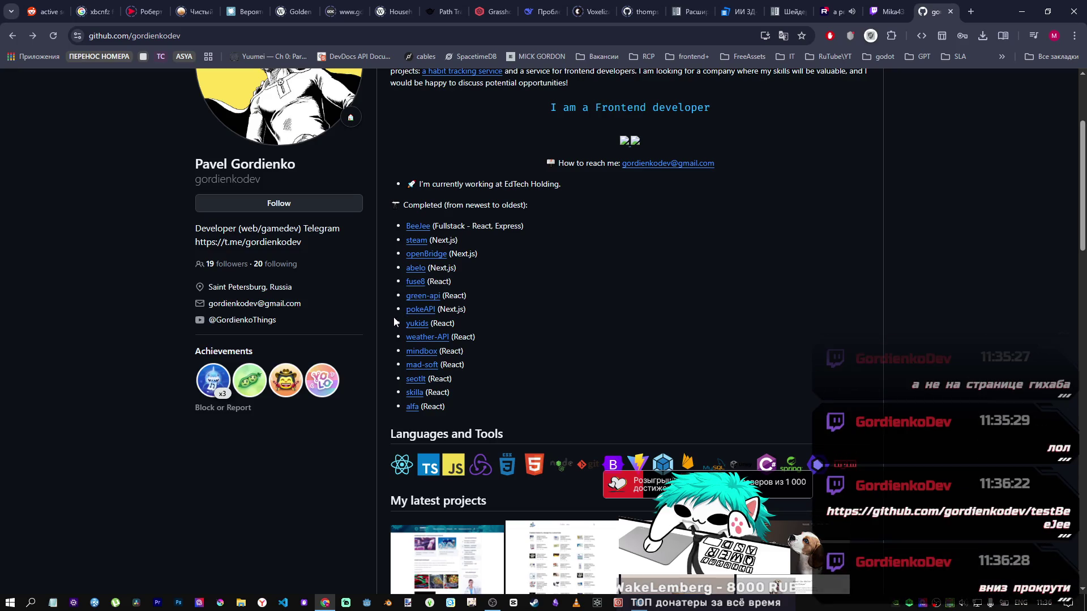
{"action": "left_click", "coordinate": [421, 229]}
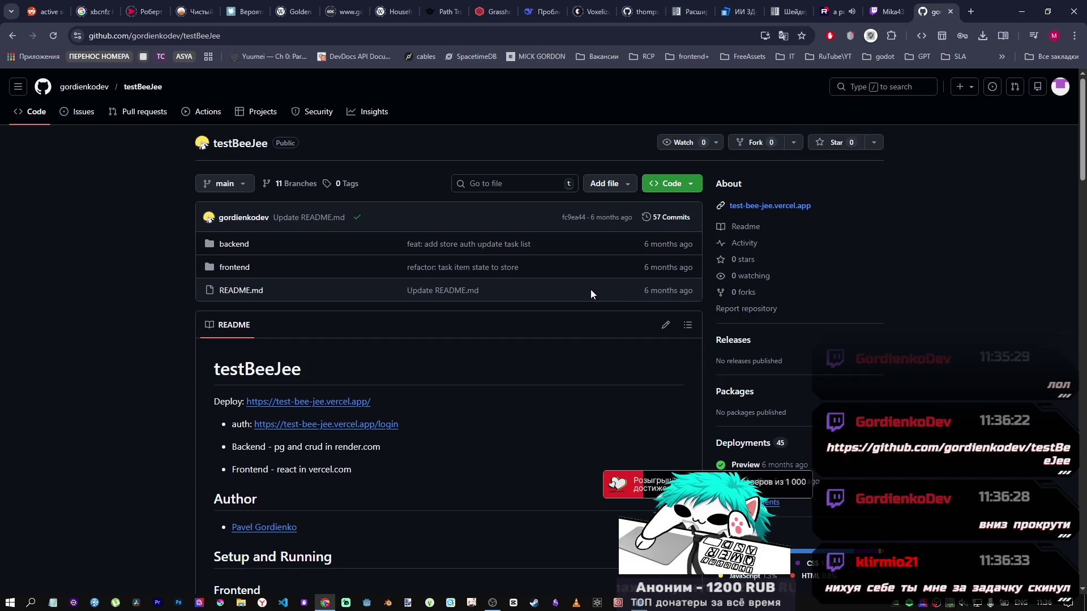
{"action": "scroll", "coordinate": [597, 292], "scroll_direction": "down", "scroll_amount": 4}
{"action": "scroll", "coordinate": [596, 291], "scroll_direction": "down", "scroll_amount": 5}
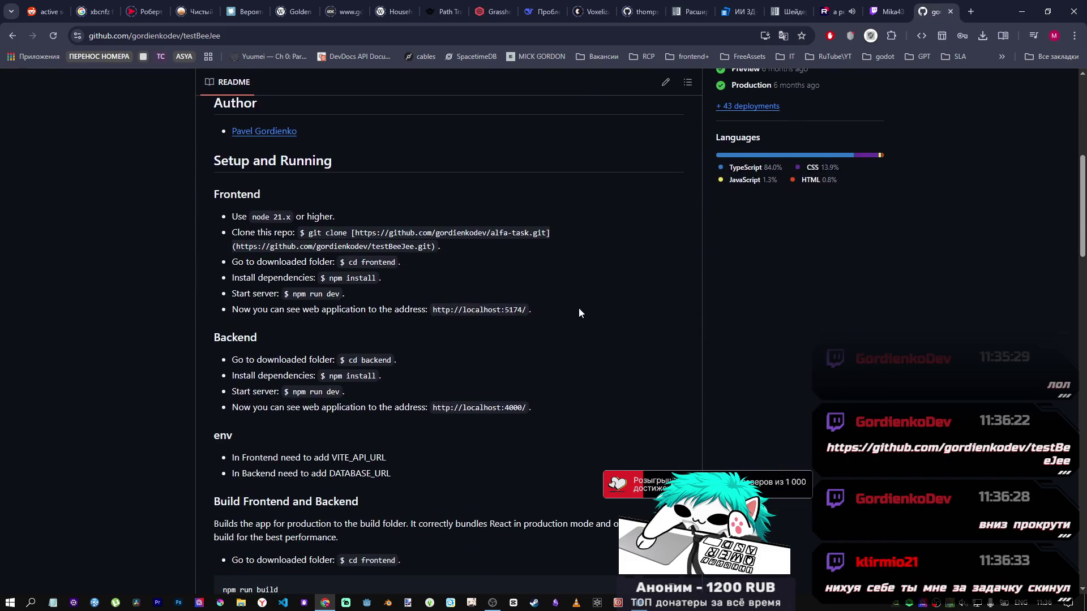
{"action": "scroll", "coordinate": [321, 313], "scroll_direction": "down", "scroll_amount": 14}
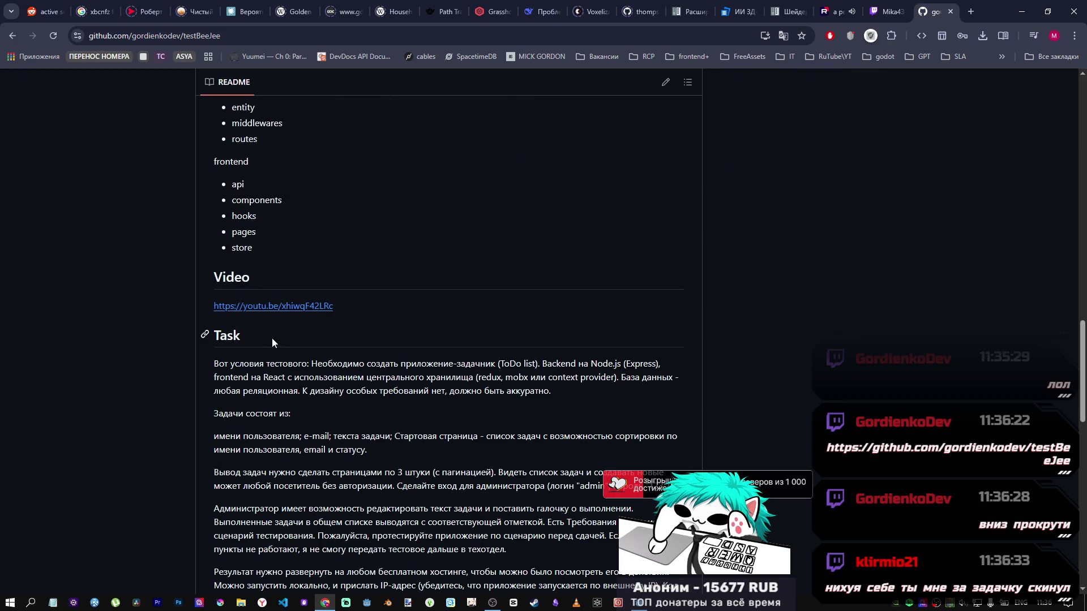
{"action": "scroll", "coordinate": [272, 338], "scroll_direction": "down", "scroll_amount": 9}
{"action": "scroll", "coordinate": [284, 325], "scroll_direction": "up", "scroll_amount": 6}
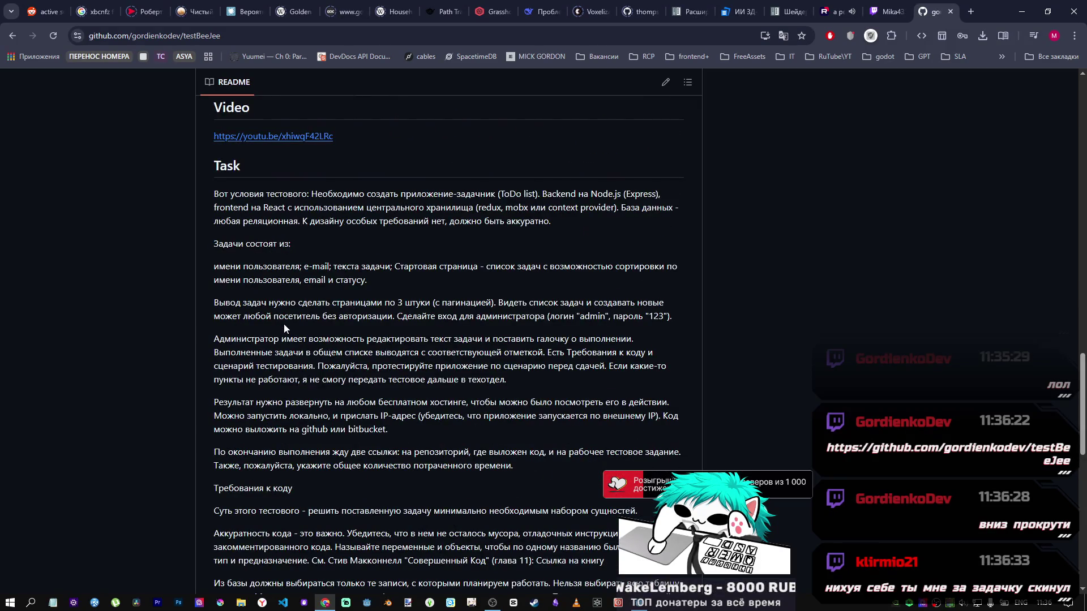
{"action": "scroll", "coordinate": [284, 324], "scroll_direction": "down", "scroll_amount": 3}
{"action": "scroll", "coordinate": [284, 324], "scroll_direction": "up", "scroll_amount": 2}
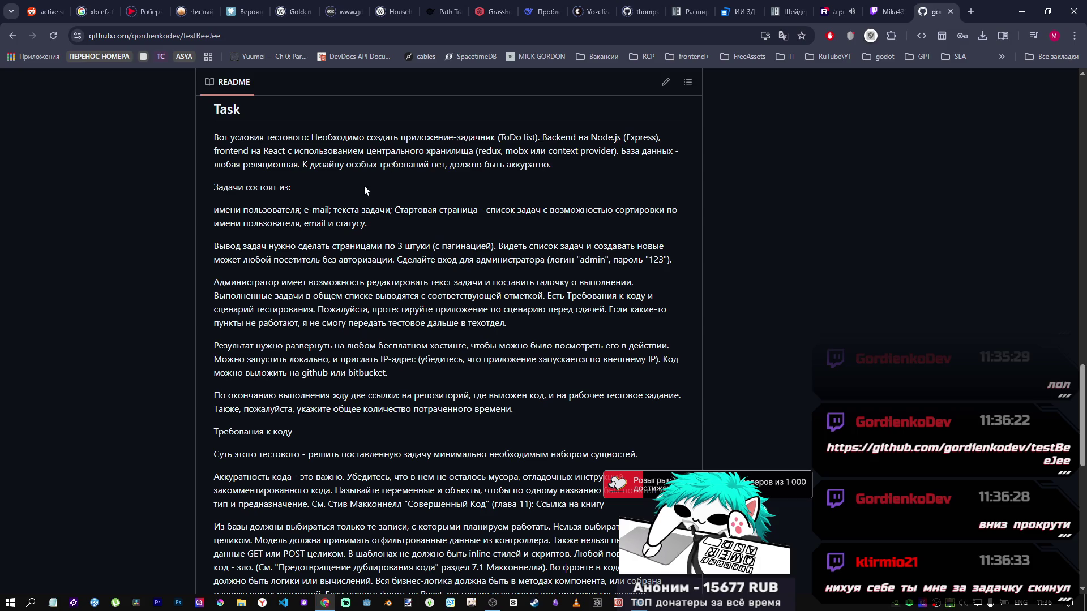
{"action": "triple_click", "coordinate": [222, 138]}
{"action": "left_click", "coordinate": [406, 192]}
{"action": "scroll", "coordinate": [348, 201], "scroll_direction": "down", "scroll_amount": 1}
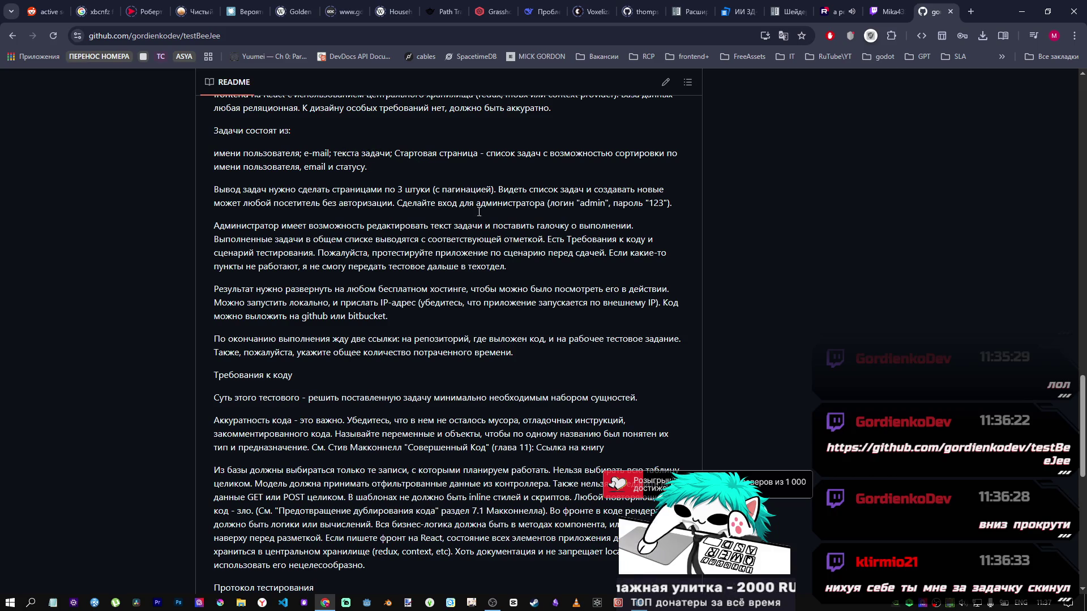
{"action": "scroll", "coordinate": [479, 211], "scroll_direction": "down", "scroll_amount": 10}
{"action": "scroll", "coordinate": [385, 324], "scroll_direction": "up", "scroll_amount": 10}
{"action": "scroll", "coordinate": [385, 324], "scroll_direction": "up", "scroll_amount": 2}
{"action": "scroll", "coordinate": [375, 283], "scroll_direction": "down", "scroll_amount": 2}
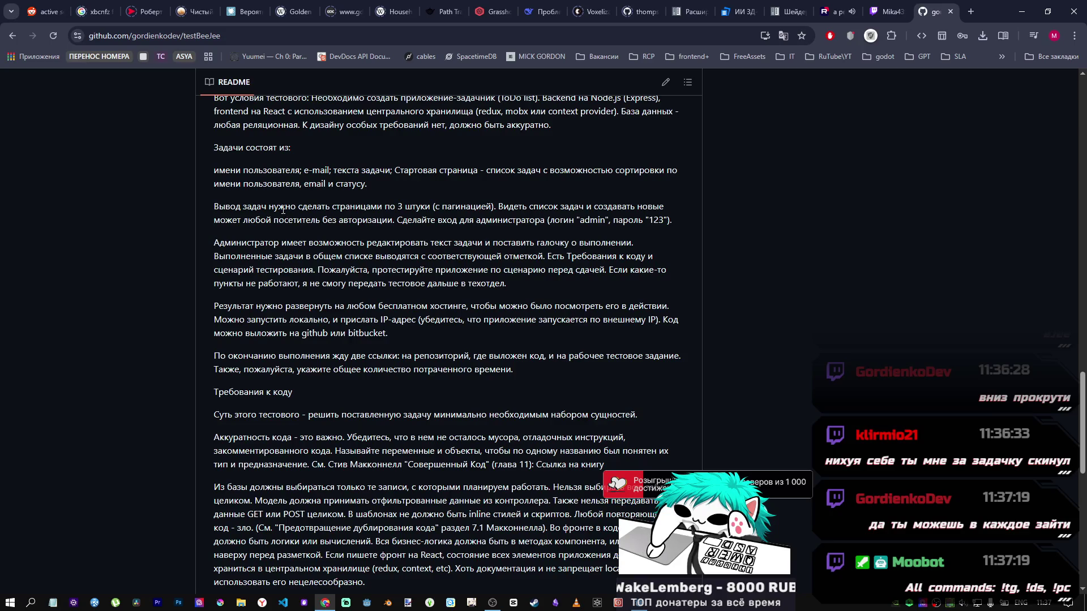
{"action": "left_click_drag", "start_coordinate": [232, 206], "coordinate": [494, 203]}
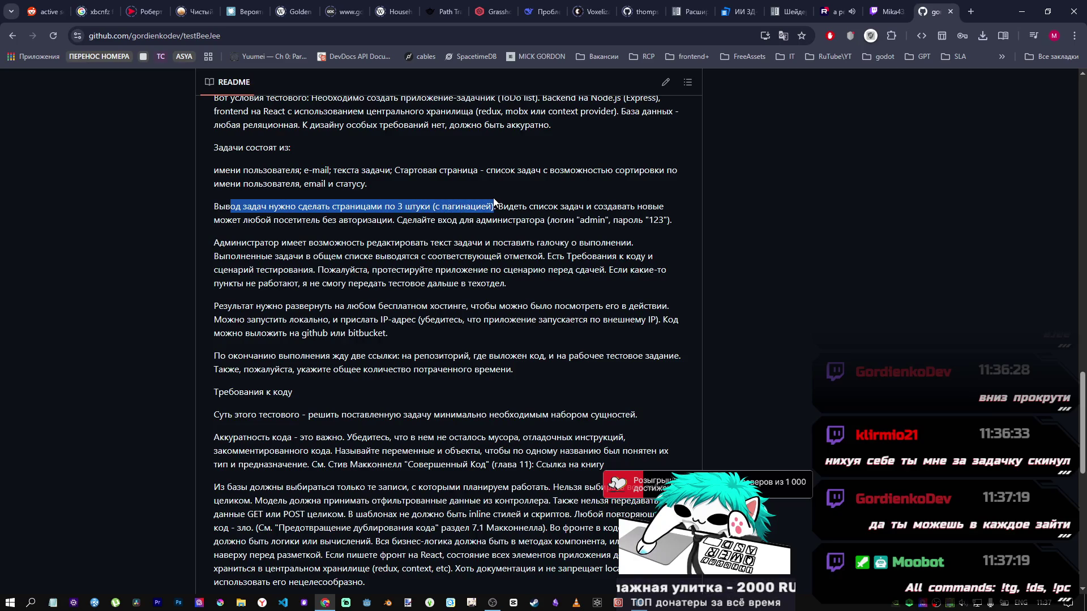
{"action": "left_click", "coordinate": [287, 216]}
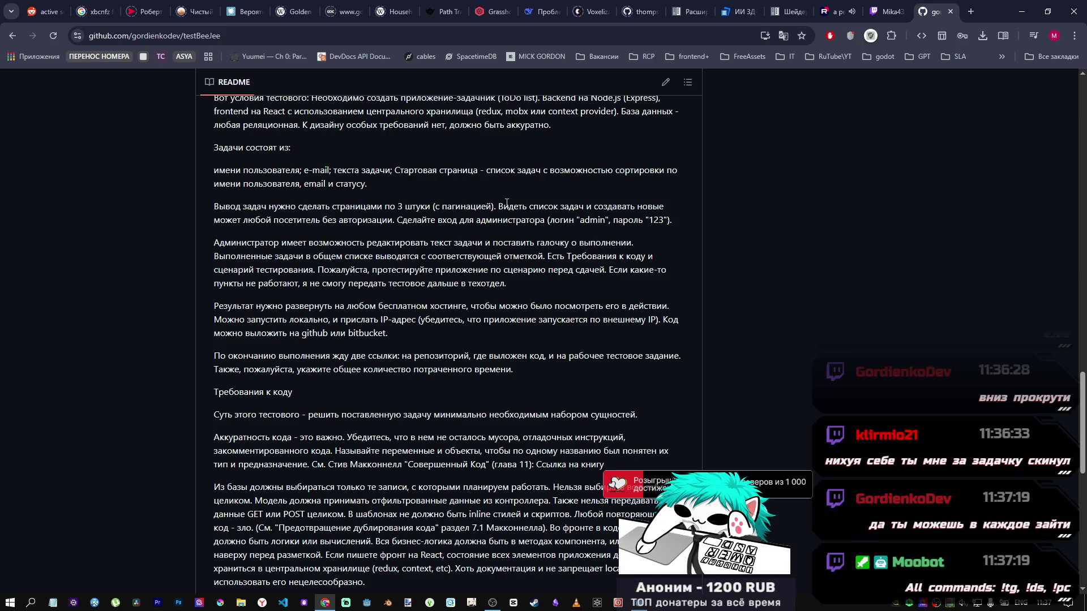
{"action": "mouse_move", "coordinate": [500, 202]}
{"action": "left_mouse_down"}
{"action": "mouse_move", "coordinate": [634, 208]}
{"action": "mouse_move", "coordinate": [249, 219]}
{"action": "mouse_move", "coordinate": [293, 217]}
{"action": "left_mouse_up"}
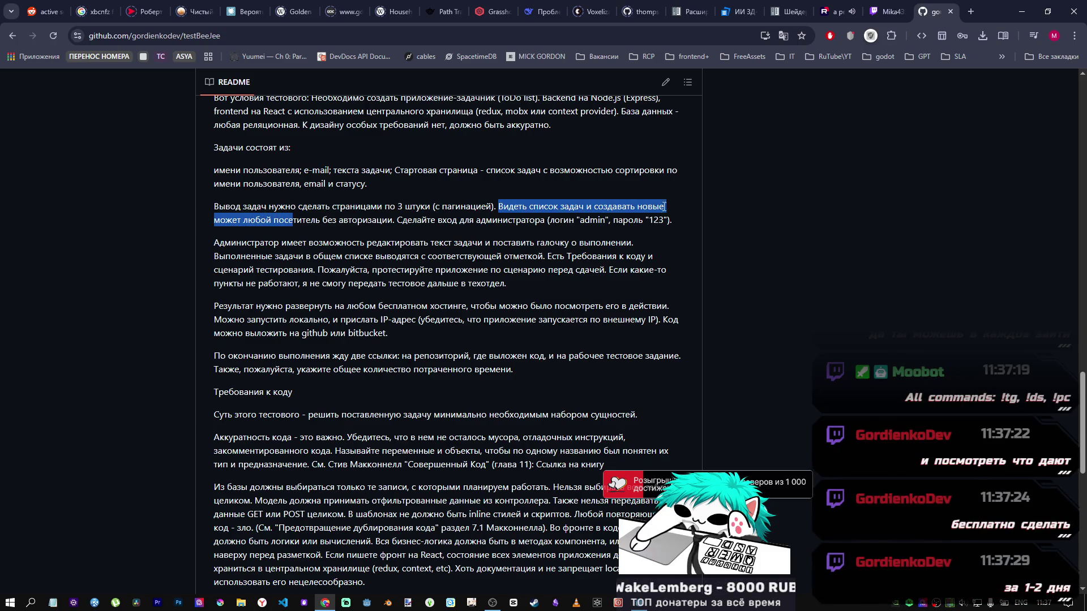
{"action": "left_click", "coordinate": [306, 223]}
{"action": "left_click_drag", "start_coordinate": [338, 220], "coordinate": [397, 221]}
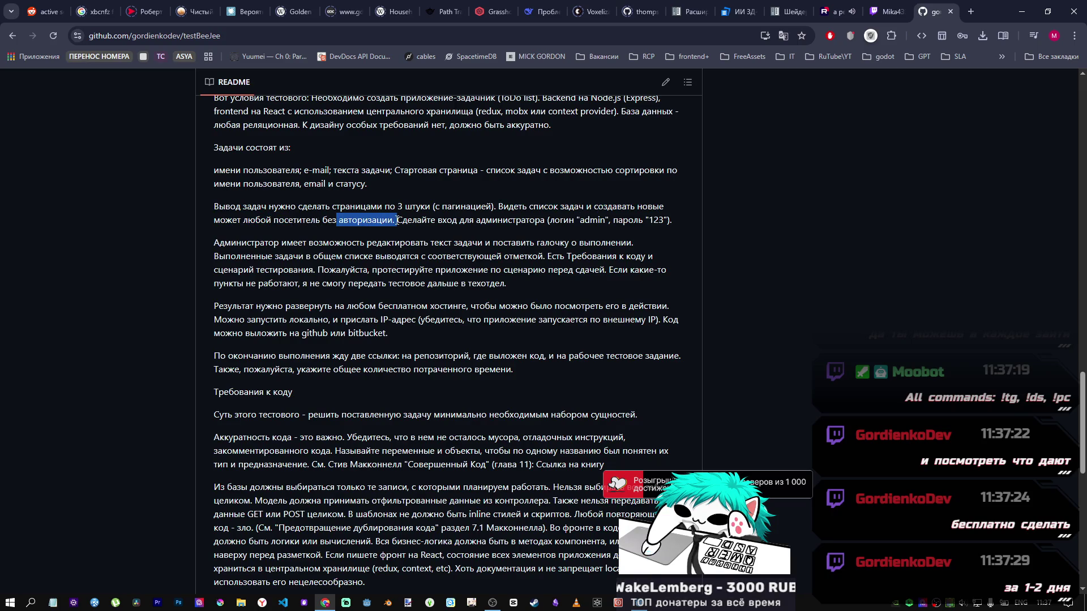
{"action": "left_click_drag", "start_coordinate": [217, 244], "coordinate": [409, 256]}
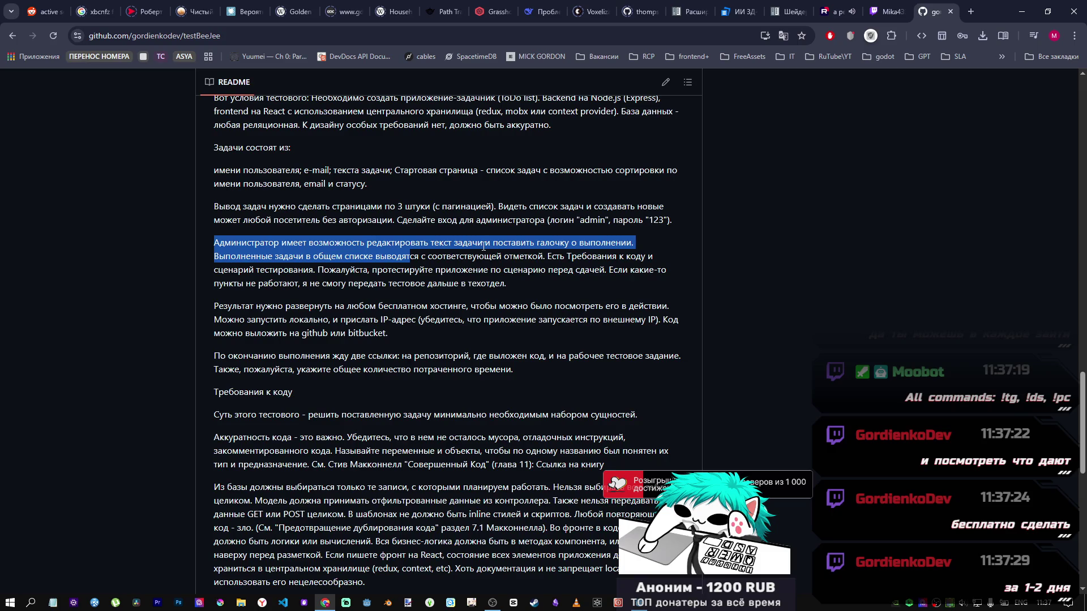
{"action": "left_click", "coordinate": [632, 248]}
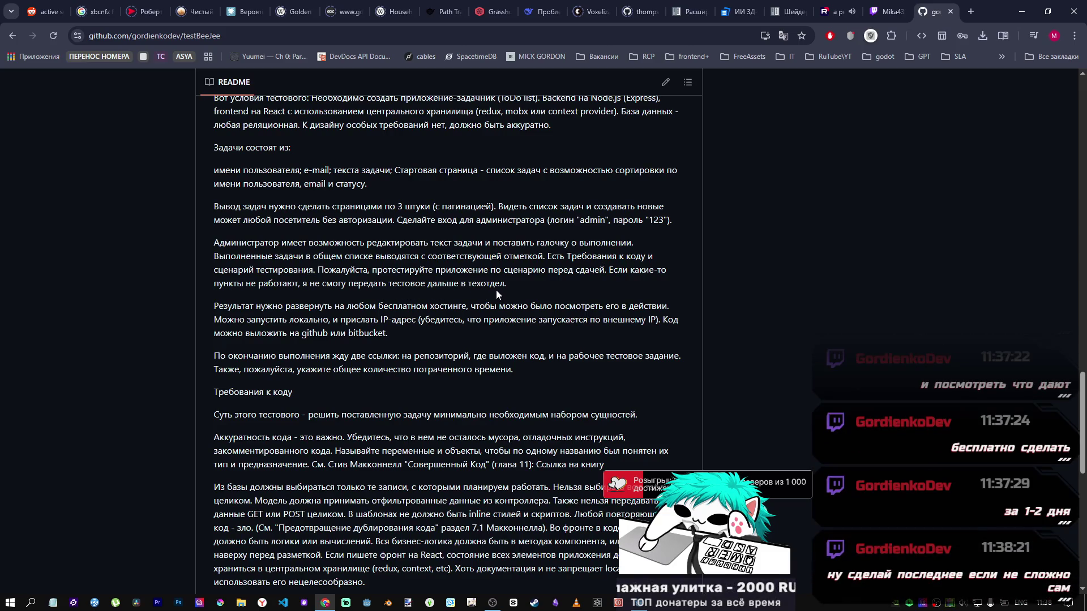
{"action": "mouse_move", "coordinate": [514, 287]}
{"action": "left_mouse_down"}
{"action": "mouse_move", "coordinate": [387, 283]}
{"action": "mouse_move", "coordinate": [609, 270]}
{"action": "left_mouse_up"}
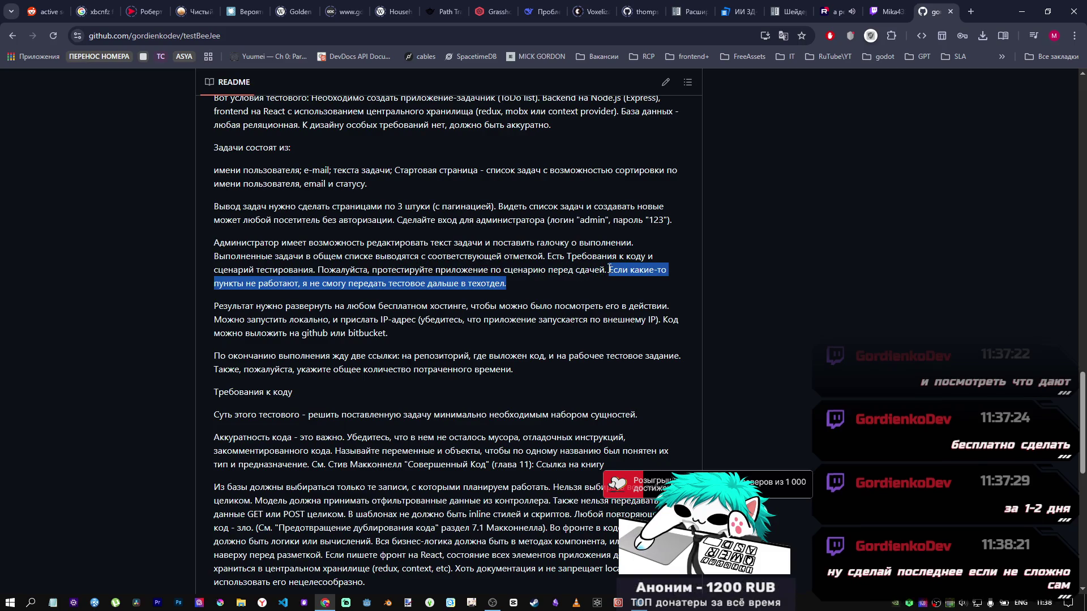
{"action": "left_click", "coordinate": [610, 270]}
{"action": "mouse_move", "coordinate": [610, 270]}
{"action": "left_mouse_down"}
{"action": "mouse_move", "coordinate": [314, 283]}
{"action": "mouse_move", "coordinate": [497, 288]}
{"action": "left_mouse_up"}
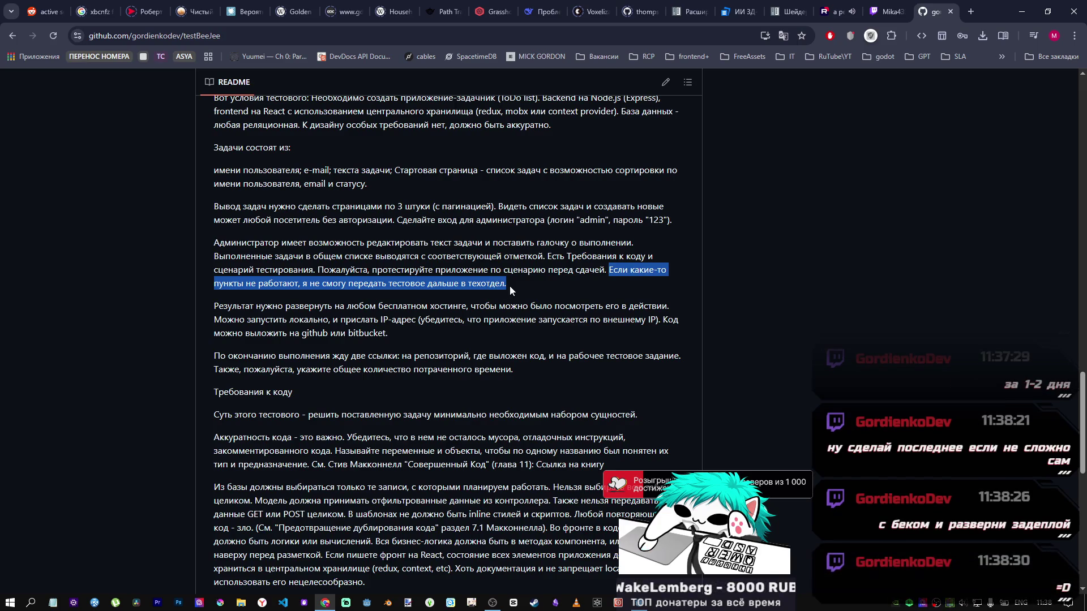
{"action": "left_click", "coordinate": [611, 274]}
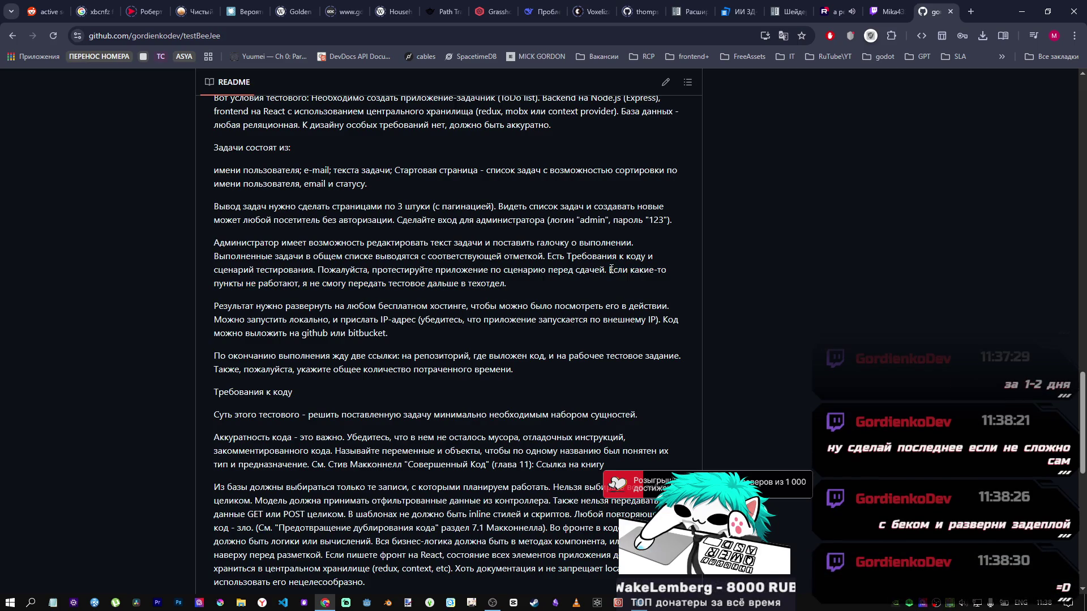
{"action": "left_click_drag", "start_coordinate": [611, 270], "coordinate": [566, 283]}
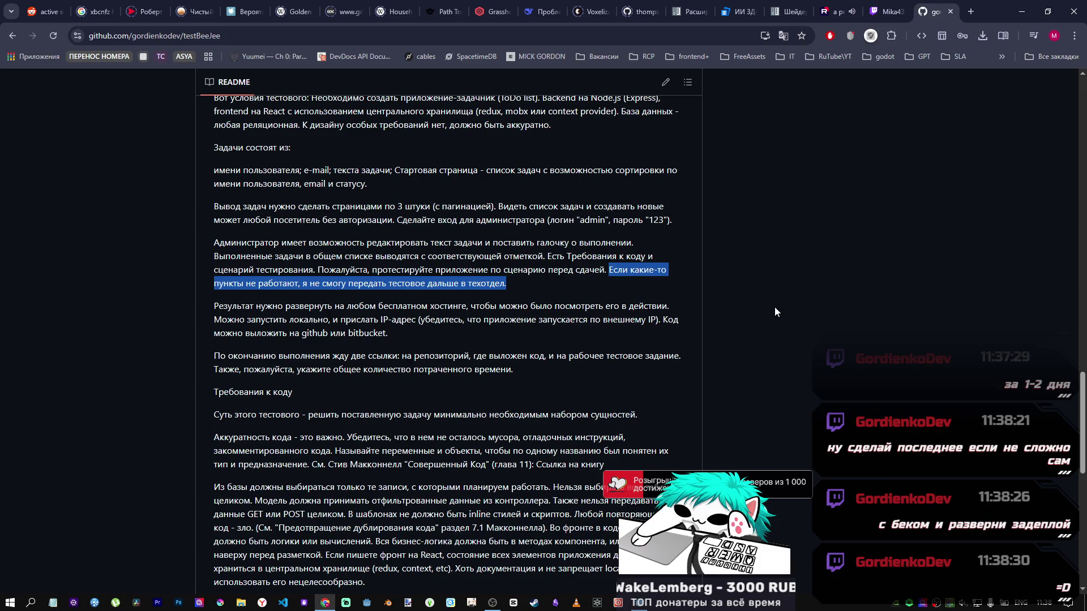
{"action": "left_click", "coordinate": [728, 317]}
{"action": "scroll", "coordinate": [253, 325], "scroll_direction": "down", "scroll_amount": 1}
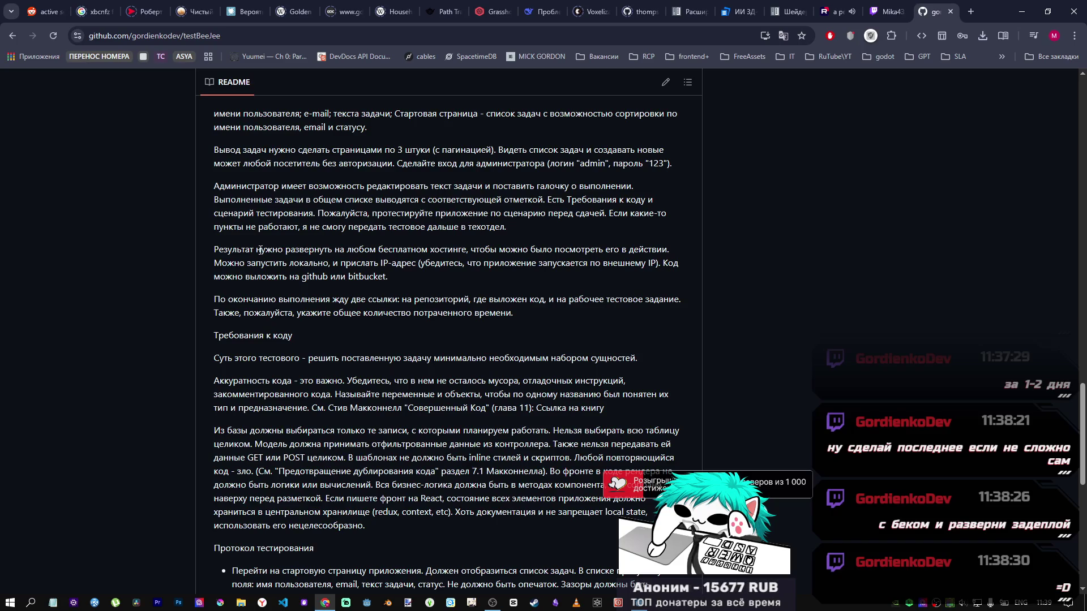
{"action": "scroll", "coordinate": [250, 253], "scroll_direction": "down", "scroll_amount": 10}
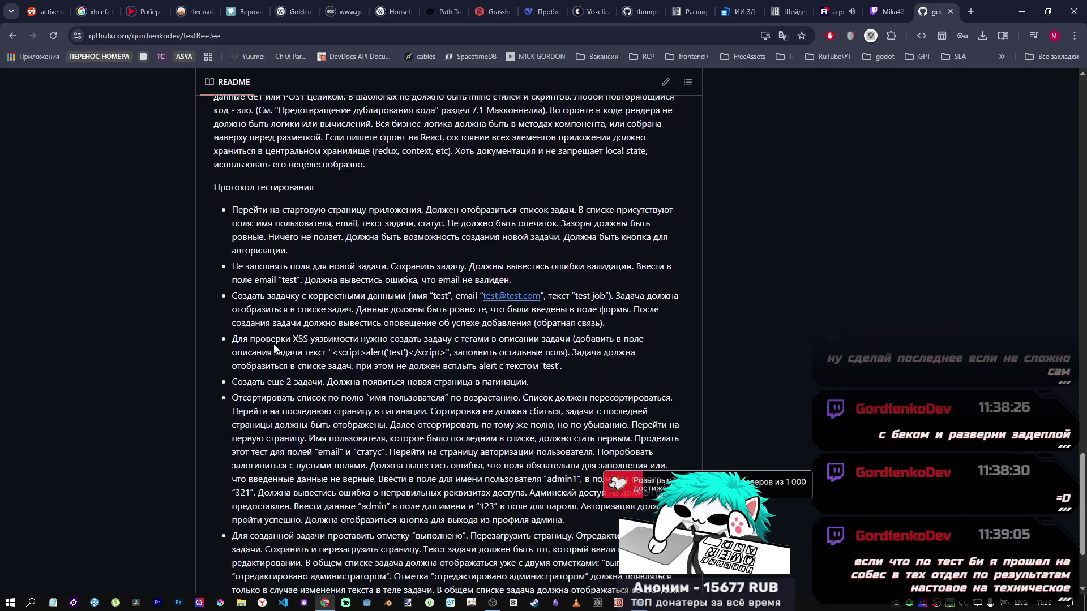
{"action": "scroll", "coordinate": [274, 340], "scroll_direction": "up", "scroll_amount": 5}
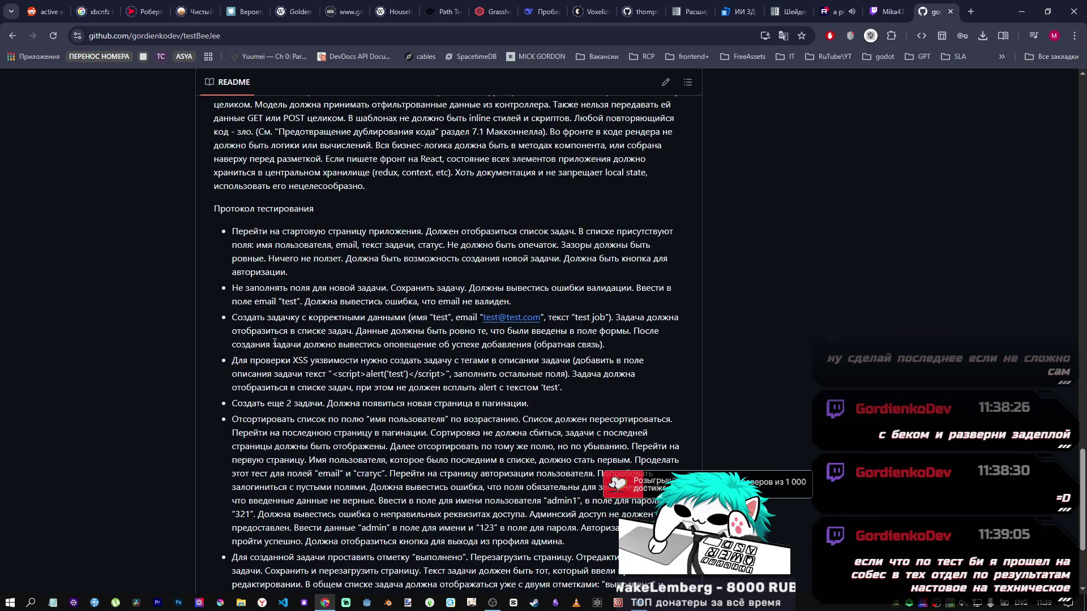
{"action": "scroll", "coordinate": [274, 342], "scroll_direction": "down", "scroll_amount": 5}
{"action": "scroll", "coordinate": [274, 338], "scroll_direction": "up", "scroll_amount": 4}
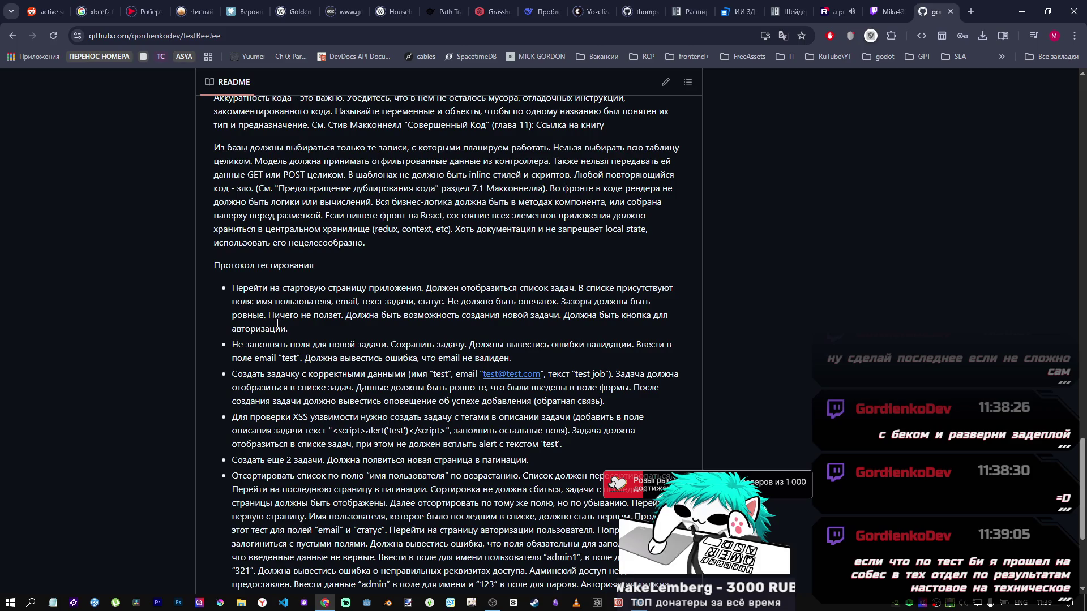
{"action": "scroll", "coordinate": [277, 323], "scroll_direction": "down", "scroll_amount": 2}
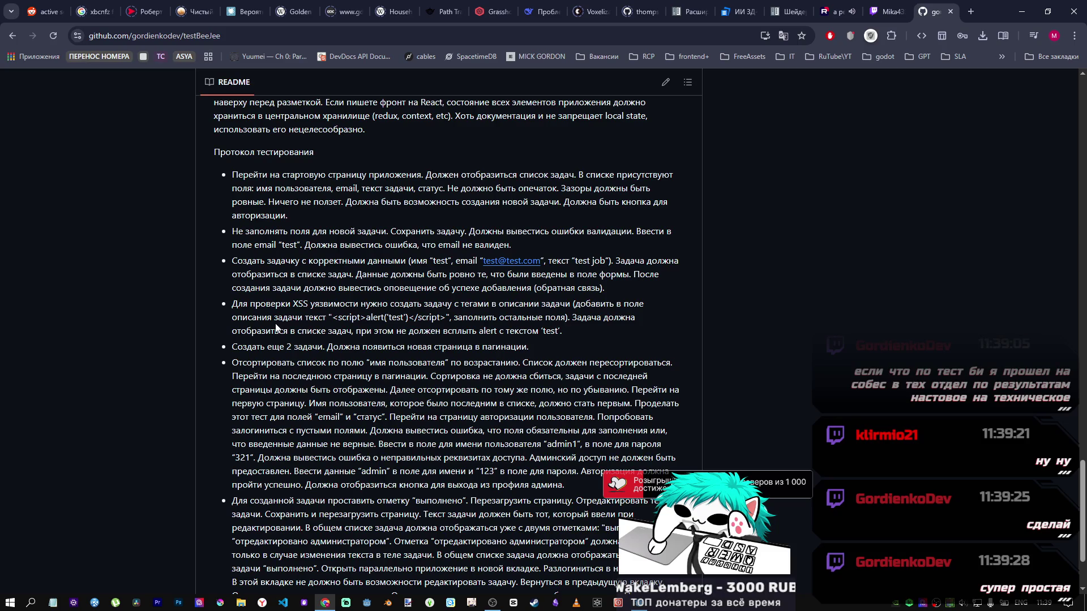
{"action": "scroll", "coordinate": [277, 326], "scroll_direction": "down", "scroll_amount": 3}
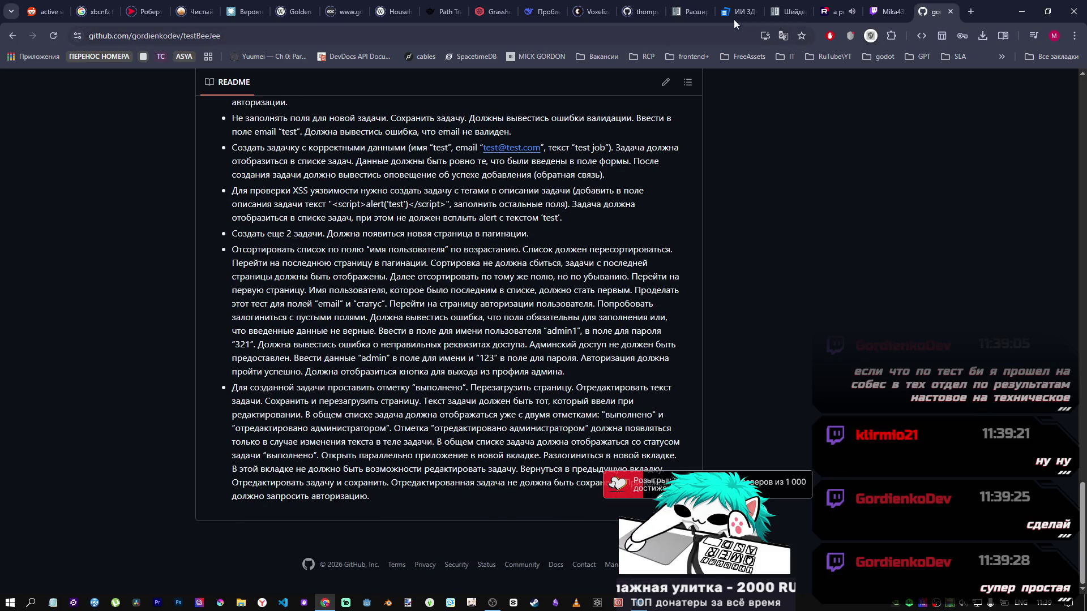
Visit the owner's profile, view the alfa-task Dog Breeds screenshots, and open the frontend+ bookmark folder.
{"action": "left_click_drag", "start_coordinate": [1082, 498], "coordinate": [1083, 91]}
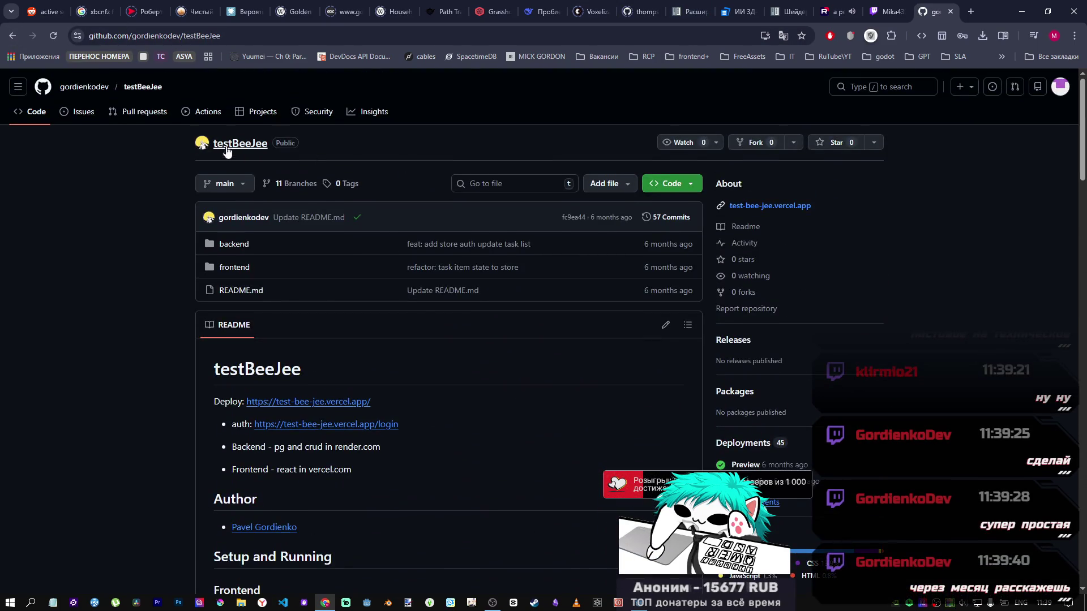
{"action": "left_click", "coordinate": [91, 90]}
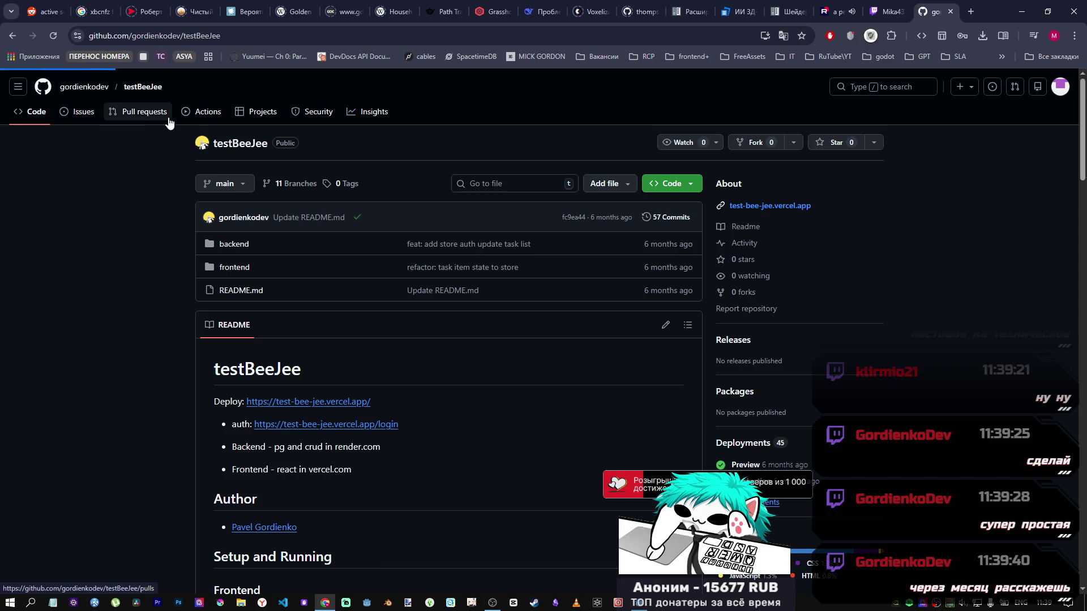
{"action": "scroll", "coordinate": [590, 432], "scroll_direction": "down", "scroll_amount": 2}
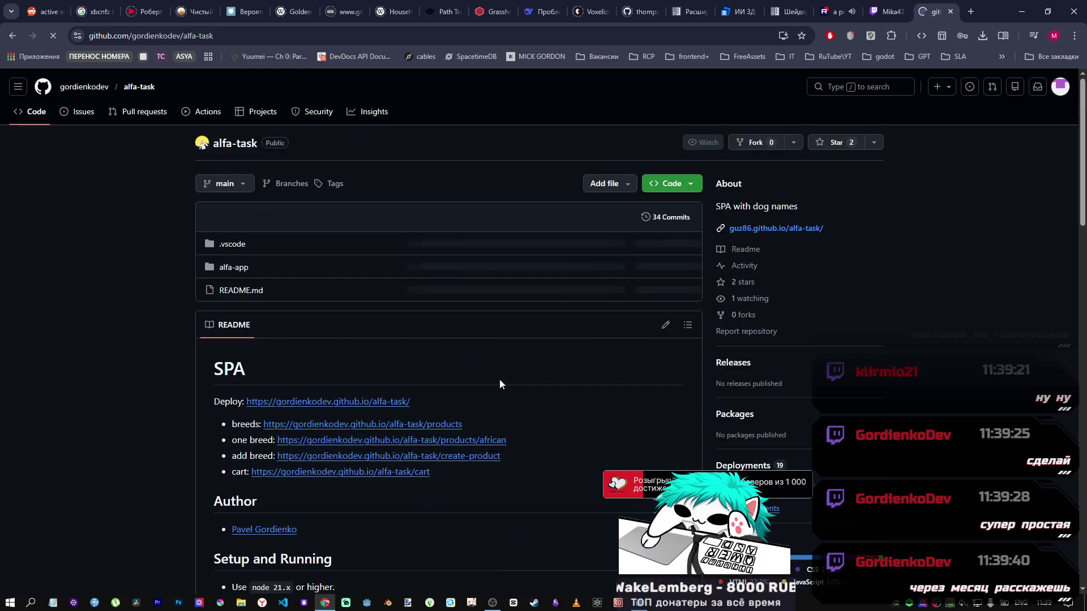
{"action": "scroll", "coordinate": [539, 374], "scroll_direction": "down", "scroll_amount": 3}
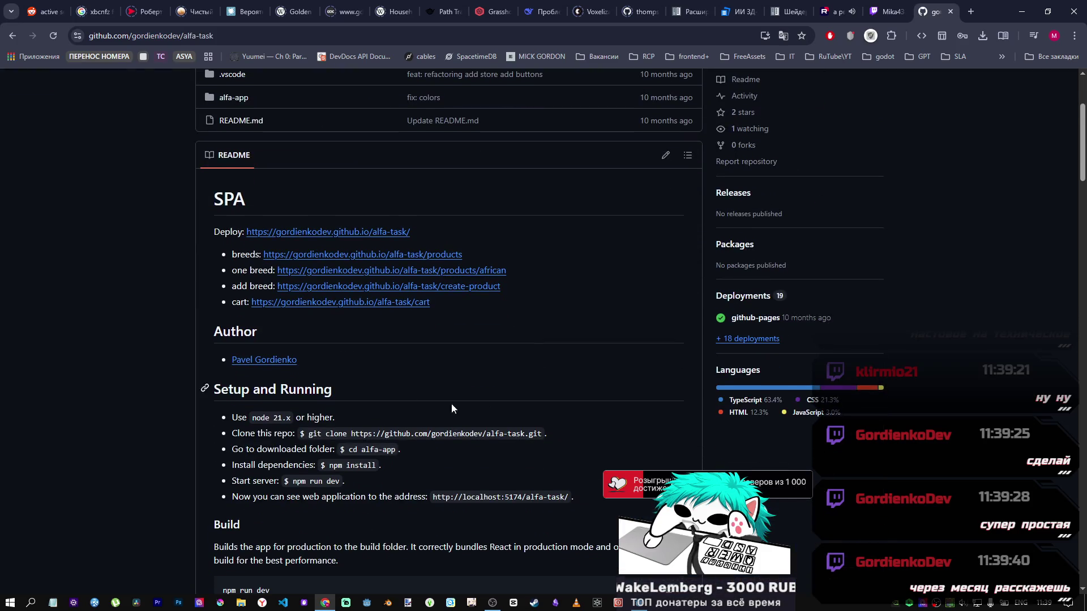
{"action": "scroll", "coordinate": [338, 430], "scroll_direction": "down", "scroll_amount": 5}
{"action": "scroll", "coordinate": [338, 435], "scroll_direction": "down", "scroll_amount": 10}
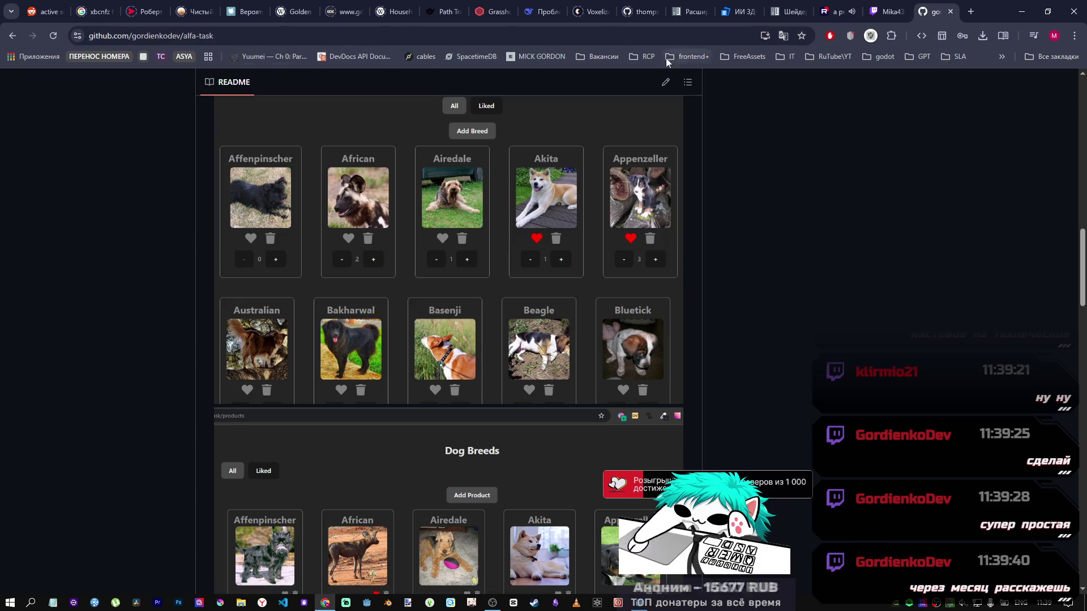
{"action": "left_click", "coordinate": [680, 58]}
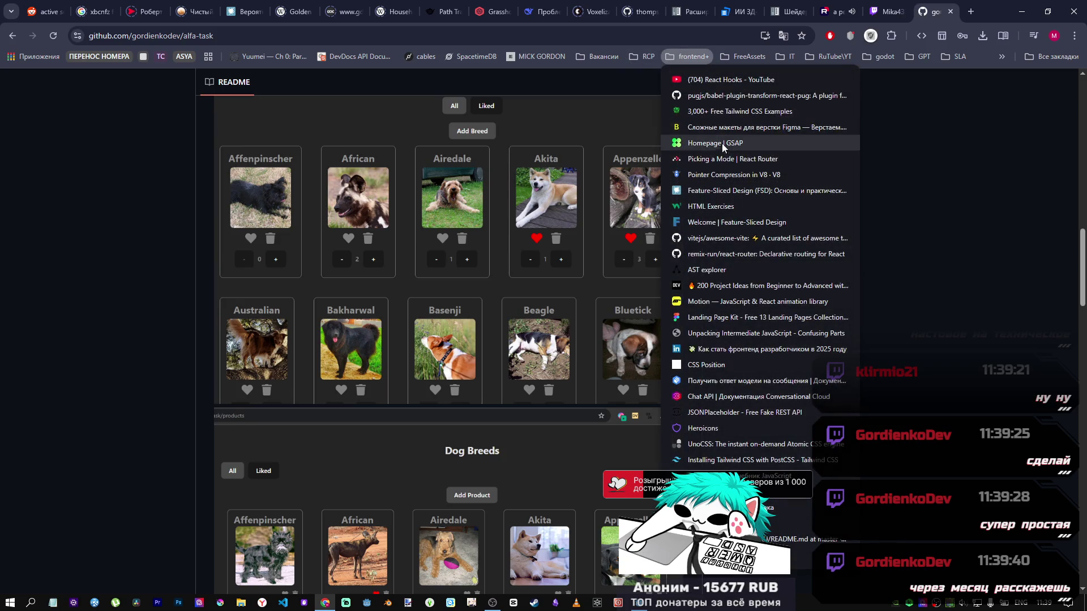
Open the Figma layouts library in a new tab, pick the Eatly project and launch its Live-превью.
{"action": "middle_click", "coordinate": [728, 129]}
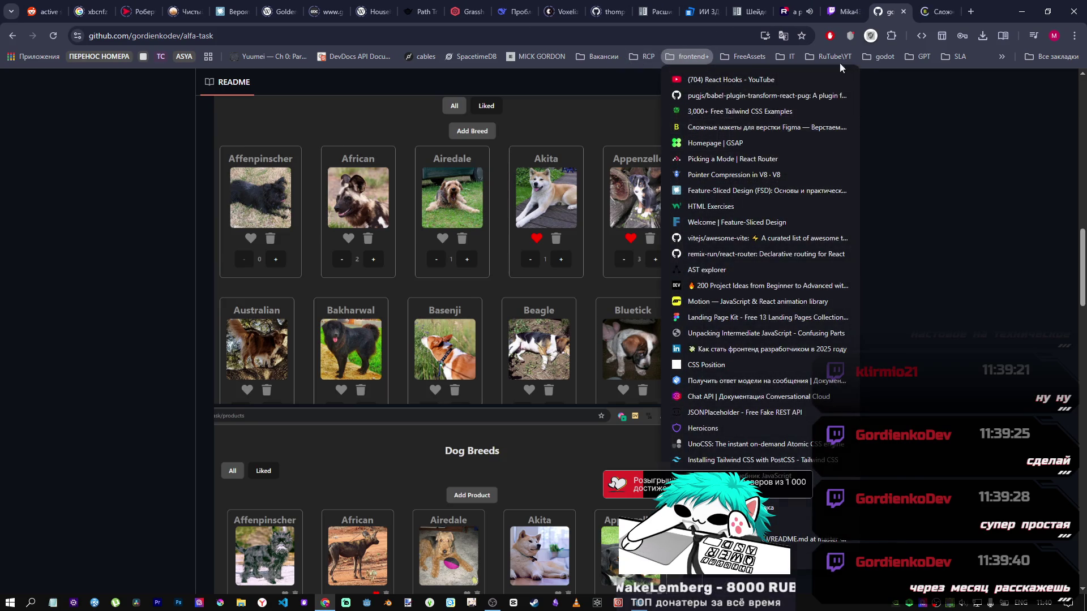
{"action": "scroll", "coordinate": [713, 151], "scroll_direction": "down", "scroll_amount": 3}
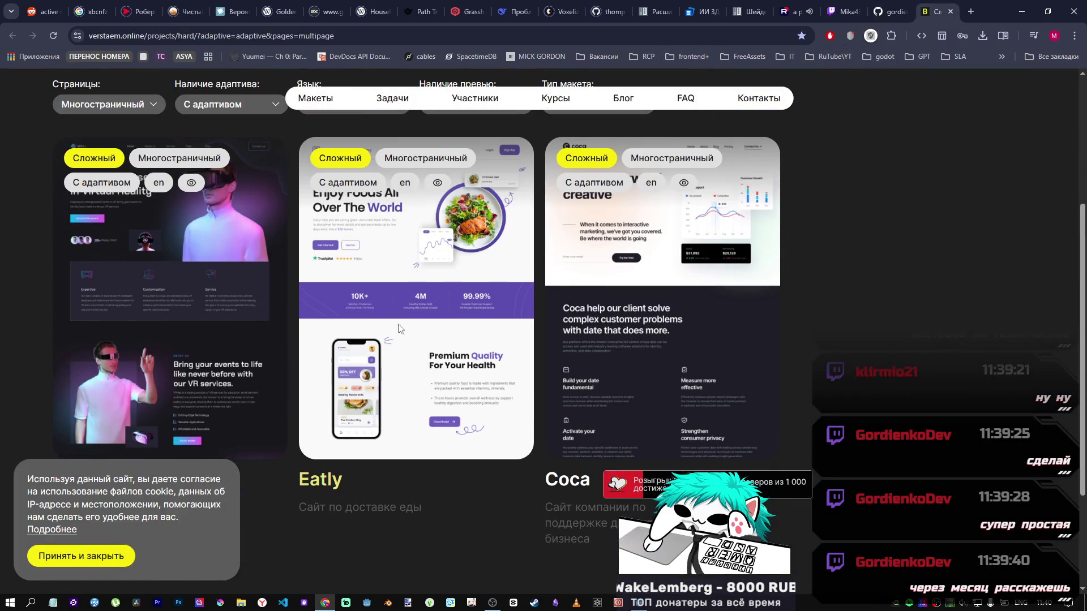
{"action": "left_click", "coordinate": [395, 379]}
{"action": "scroll", "coordinate": [670, 357], "scroll_direction": "down", "scroll_amount": 4}
{"action": "scroll", "coordinate": [258, 295], "scroll_direction": "up", "scroll_amount": 3}
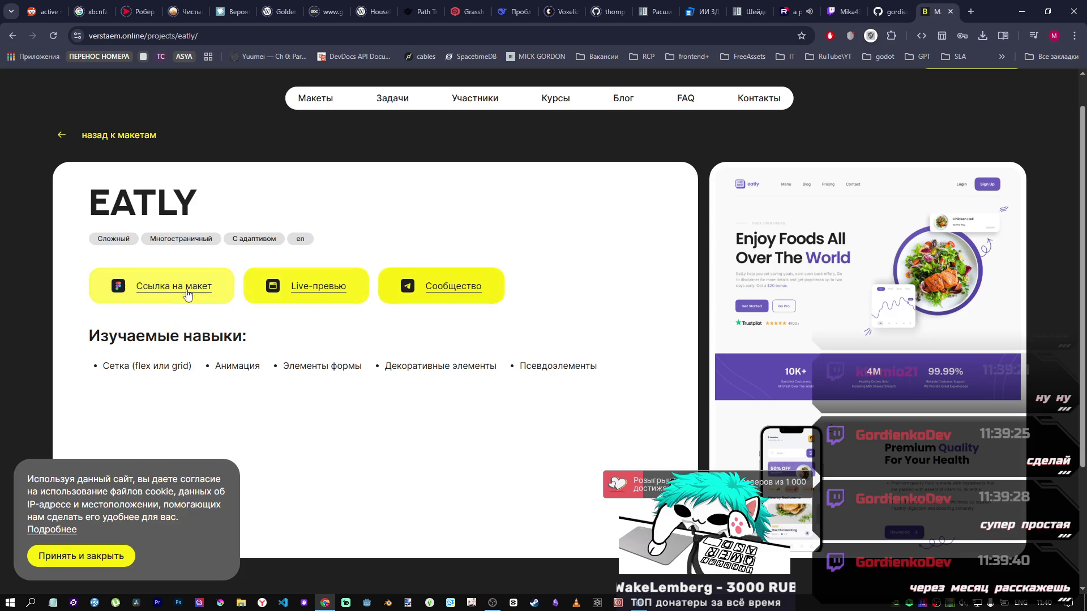
{"action": "left_click", "coordinate": [331, 295]}
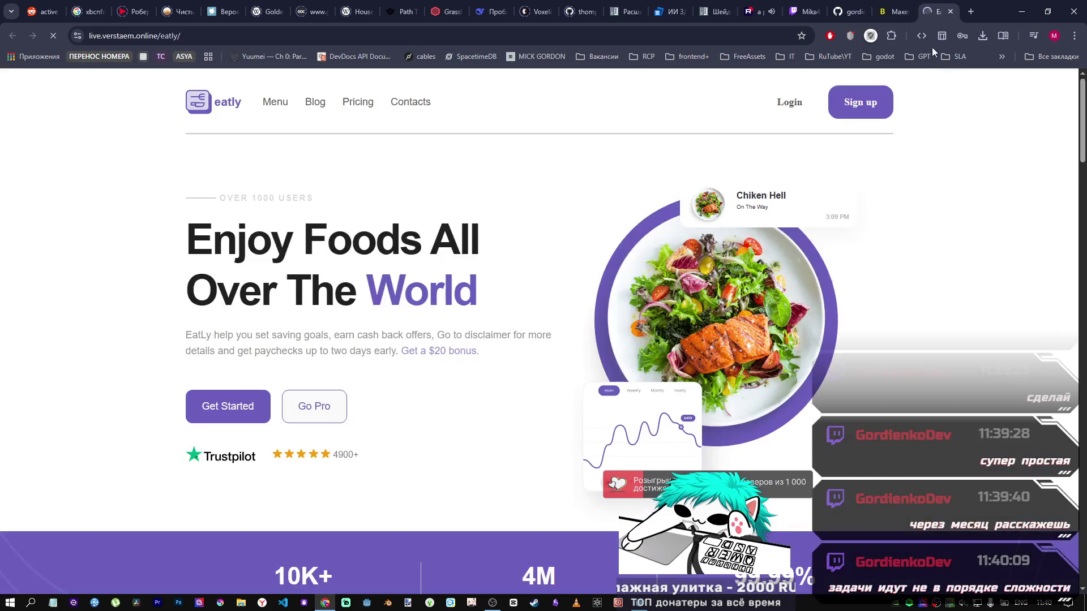
{"action": "left_click", "coordinate": [799, 103]}
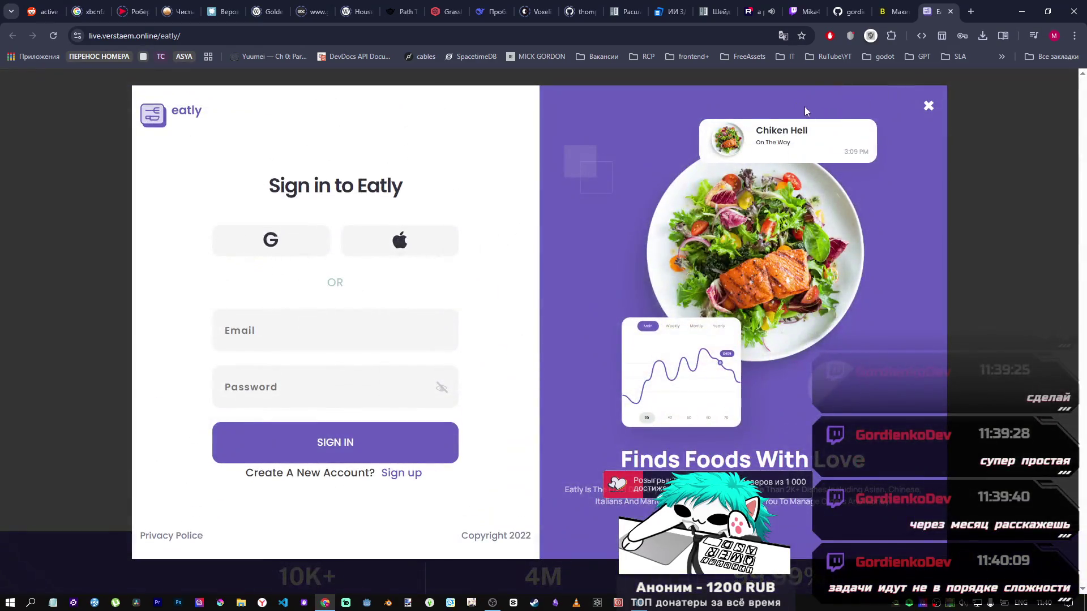
{"action": "left_click", "coordinate": [927, 107]}
{"action": "scroll", "coordinate": [339, 291], "scroll_direction": "down", "scroll_amount": 2}
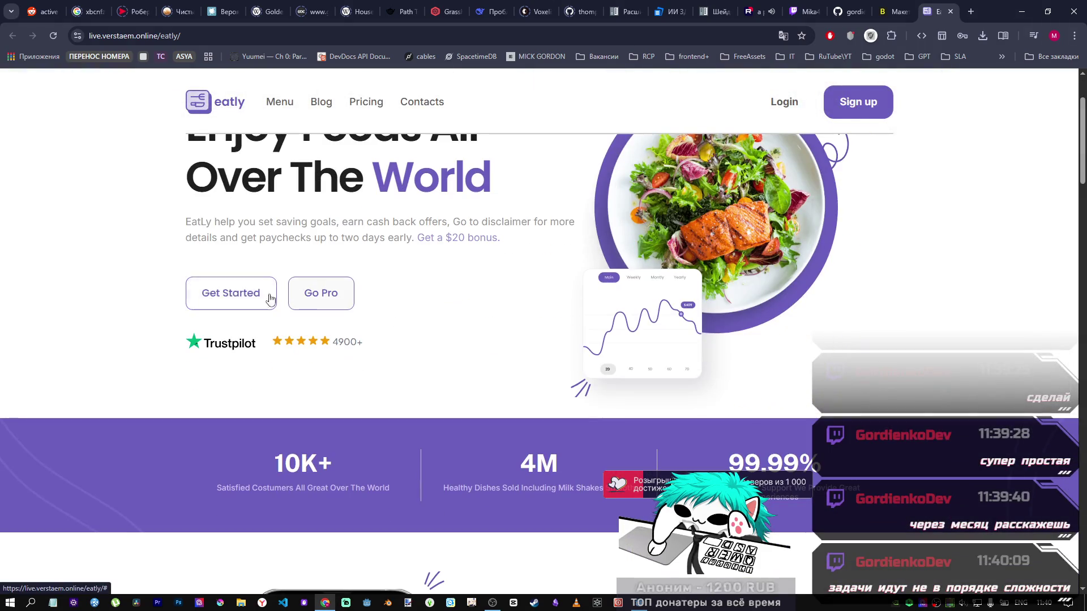
{"action": "left_click", "coordinate": [319, 300]}
{"action": "scroll", "coordinate": [340, 368], "scroll_direction": "down", "scroll_amount": 3}
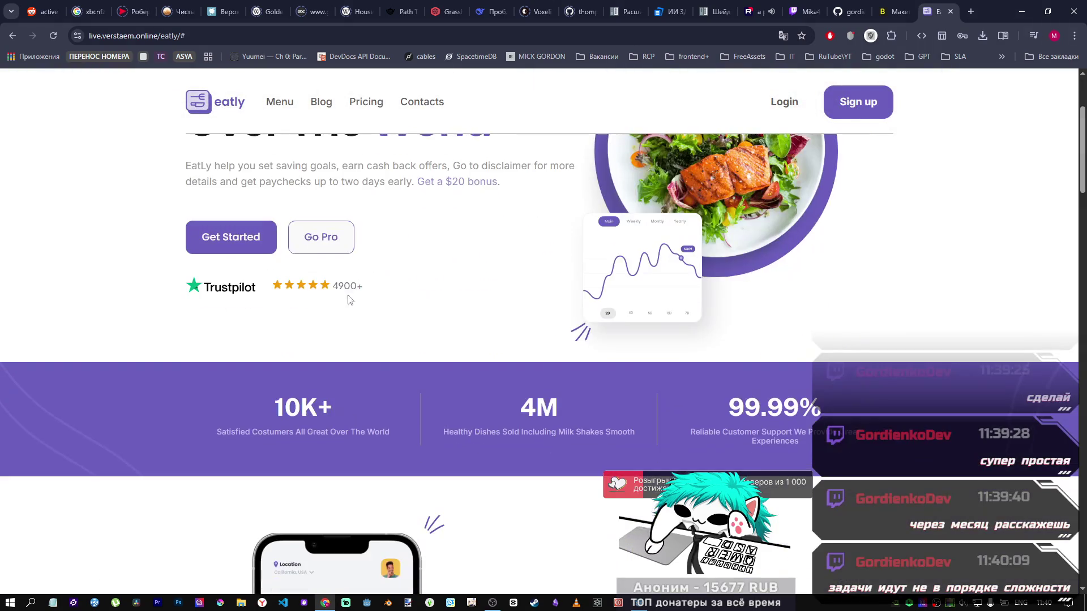
{"action": "mouse_move", "coordinate": [1082, 127]}
{"action": "left_mouse_down"}
{"action": "mouse_move", "coordinate": [1083, 384]}
{"action": "mouse_move", "coordinate": [1084, 300]}
{"action": "mouse_move", "coordinate": [1084, 354]}
{"action": "left_mouse_up"}
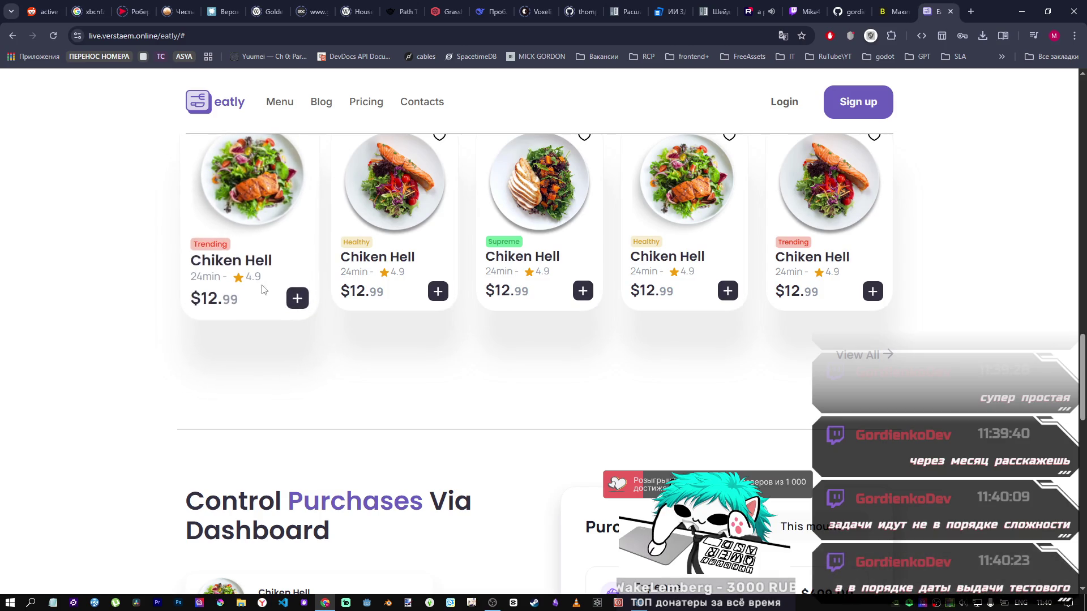
{"action": "double_click", "coordinate": [298, 298]}
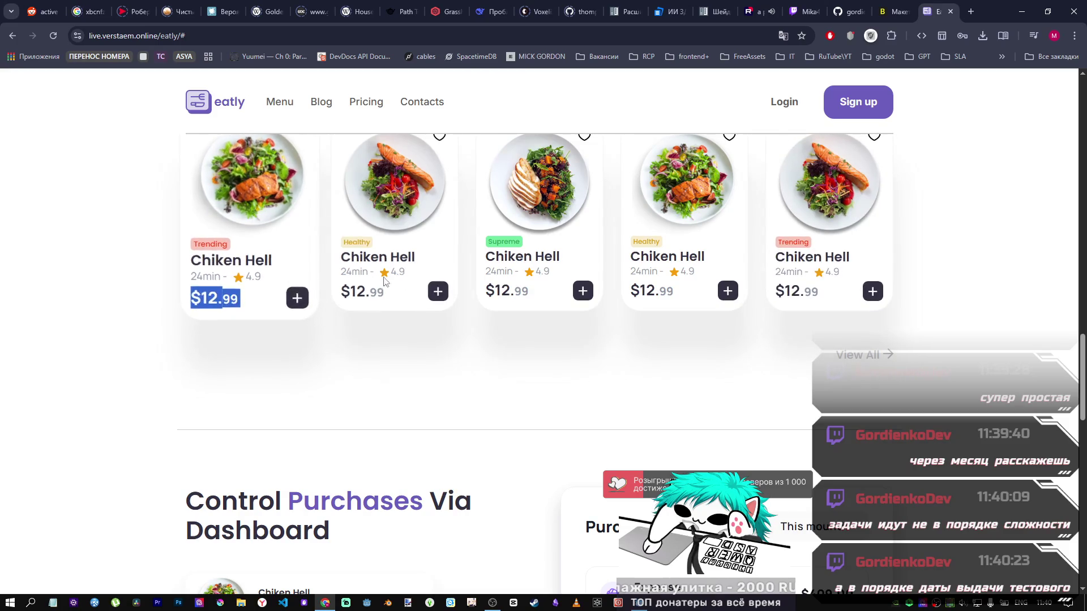
{"action": "scroll", "coordinate": [480, 321], "scroll_direction": "up", "scroll_amount": 4}
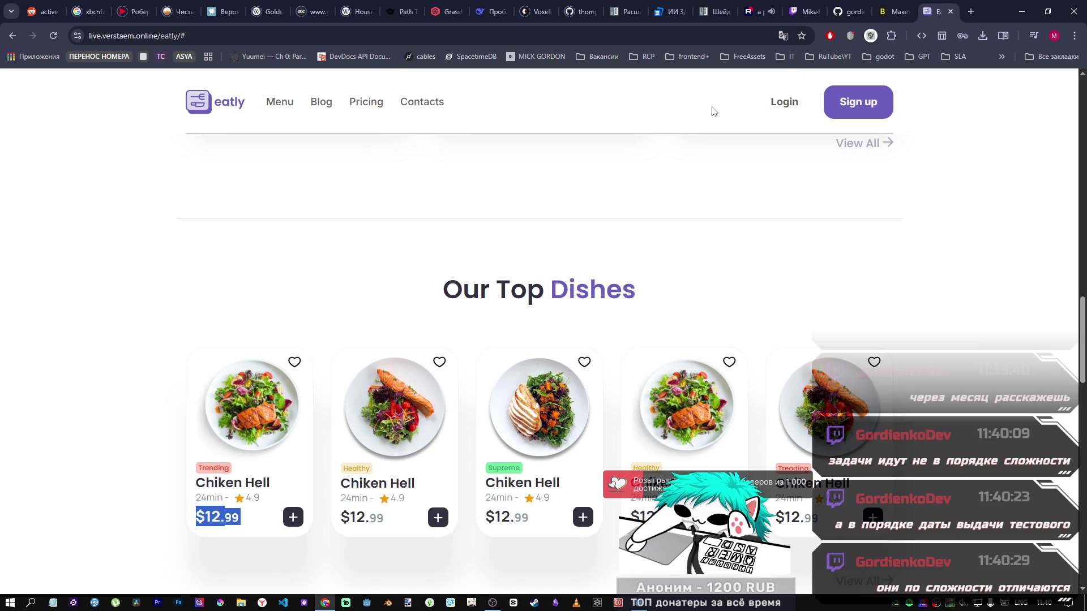
{"action": "scroll", "coordinate": [800, 330], "scroll_direction": "down", "scroll_amount": 10}
{"action": "scroll", "coordinate": [457, 225], "scroll_direction": "up", "scroll_amount": 7}
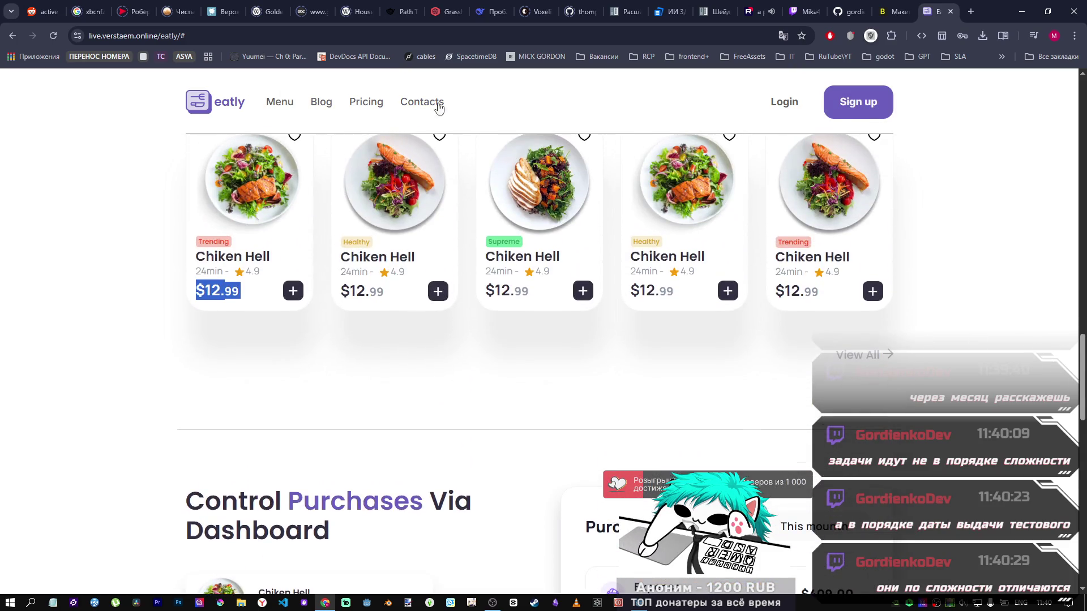
{"action": "scroll", "coordinate": [439, 107], "scroll_direction": "down", "scroll_amount": 10}
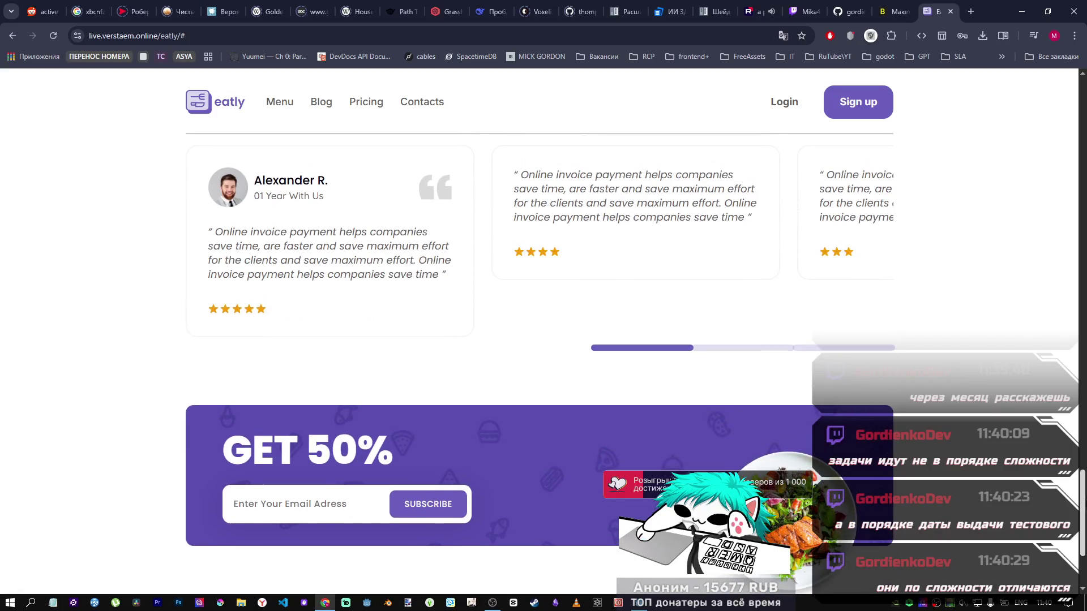
{"action": "scroll", "coordinate": [440, 281], "scroll_direction": "down", "scroll_amount": 3}
{"action": "scroll", "coordinate": [348, 326], "scroll_direction": "up", "scroll_amount": 15}
{"action": "scroll", "coordinate": [454, 306], "scroll_direction": "down", "scroll_amount": 13}
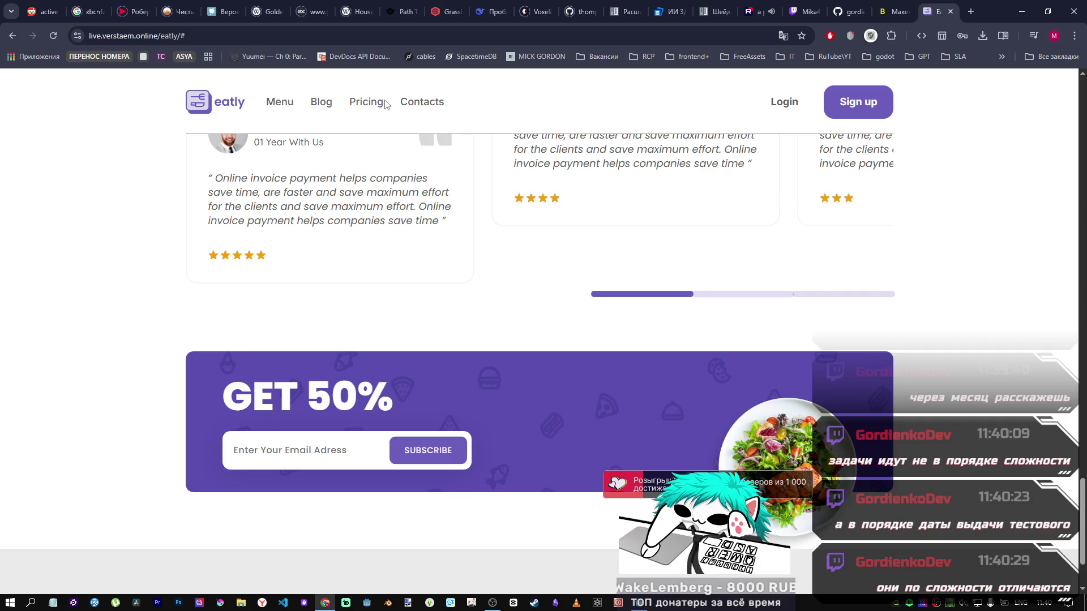
{"action": "left_click", "coordinate": [416, 104]}
{"action": "scroll", "coordinate": [589, 270], "scroll_direction": "down", "scroll_amount": 20}
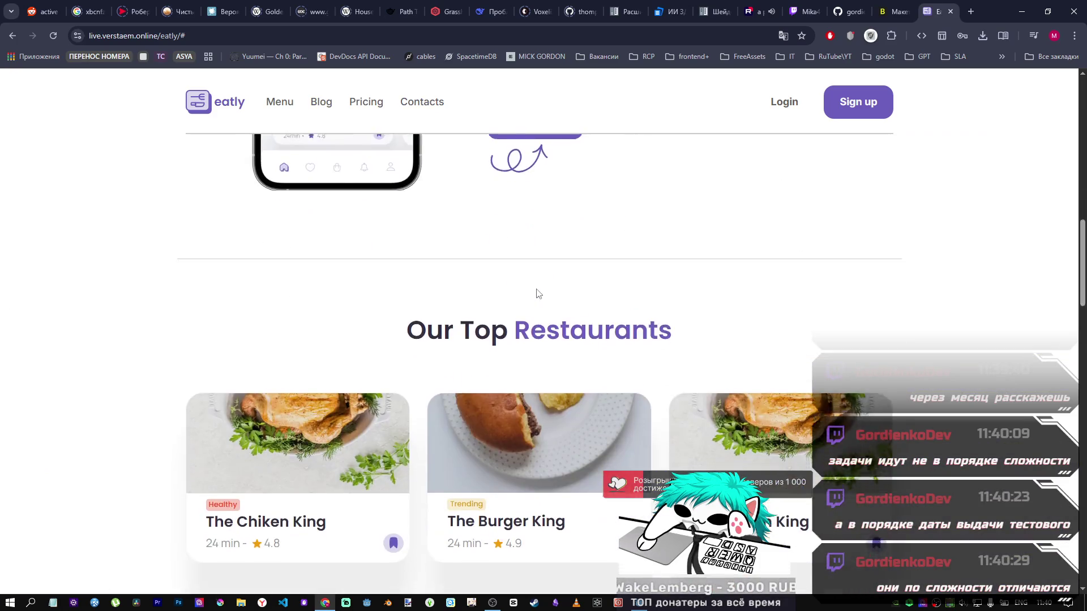
{"action": "scroll", "coordinate": [526, 288], "scroll_direction": "down", "scroll_amount": 10}
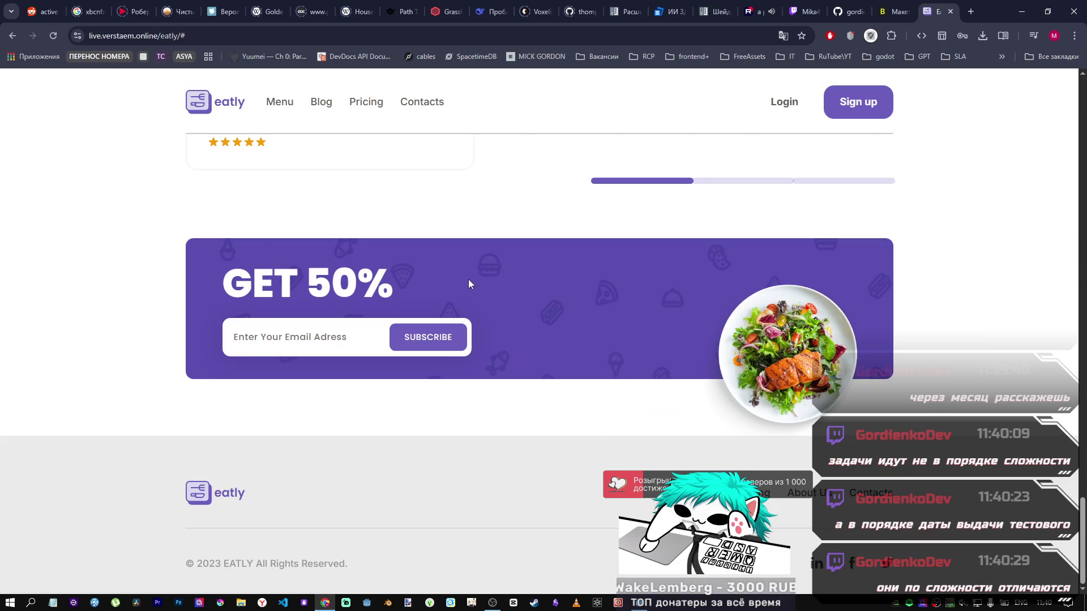
{"action": "left_click_drag", "start_coordinate": [1083, 519], "coordinate": [1070, 143]}
{"action": "scroll", "coordinate": [1069, 143], "scroll_direction": "up", "scroll_amount": 4}
{"action": "scroll", "coordinate": [511, 267], "scroll_direction": "down", "scroll_amount": 6}
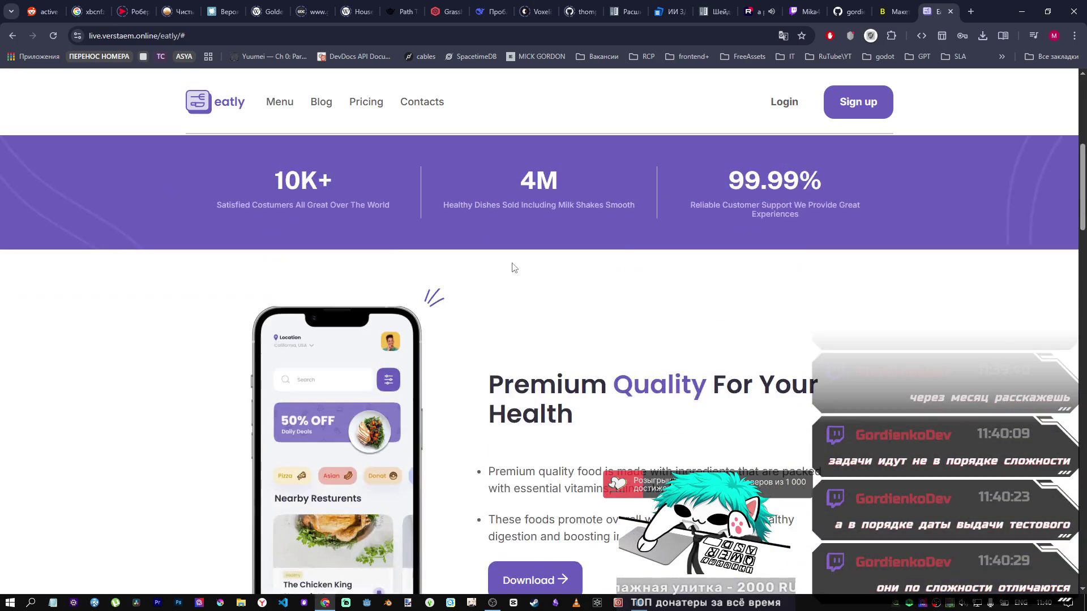
{"action": "scroll", "coordinate": [512, 250], "scroll_direction": "up", "scroll_amount": 5}
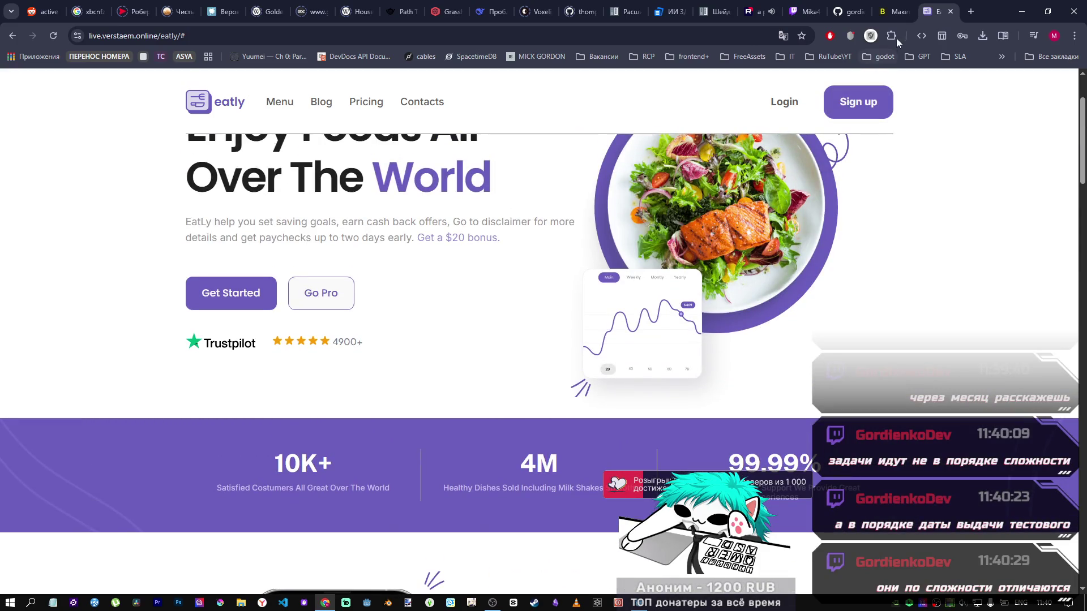
{"action": "mouse_move", "coordinate": [689, 9]}
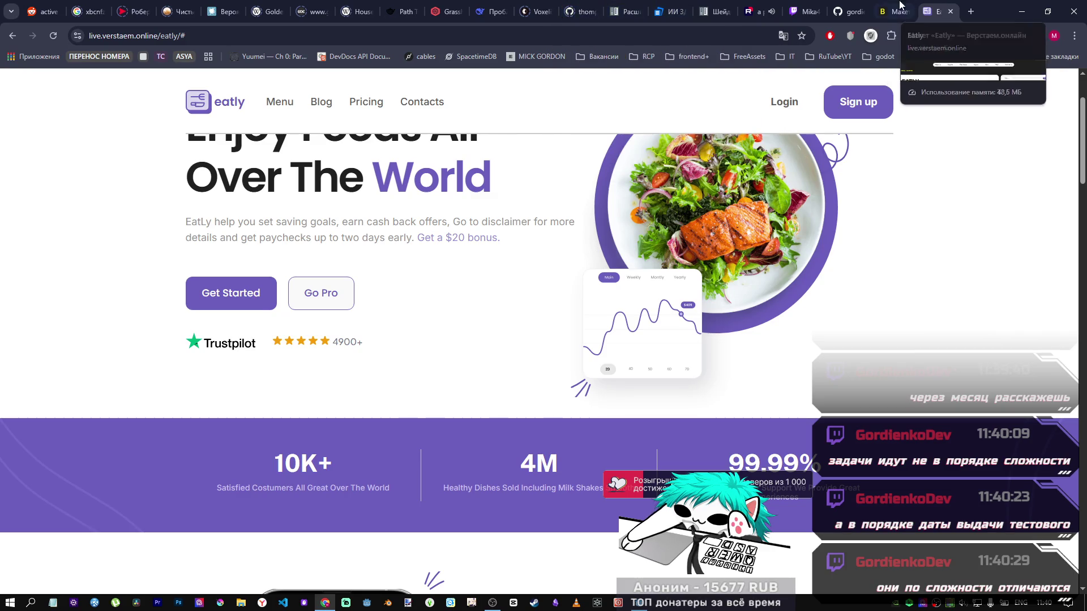
{"action": "left_click", "coordinate": [844, 11]}
Close the Eatly preview and layouts library tabs, return to the owner's profile, and open alfa in a new tab.
{"action": "scroll", "coordinate": [601, 380], "scroll_direction": "up", "scroll_amount": 15}
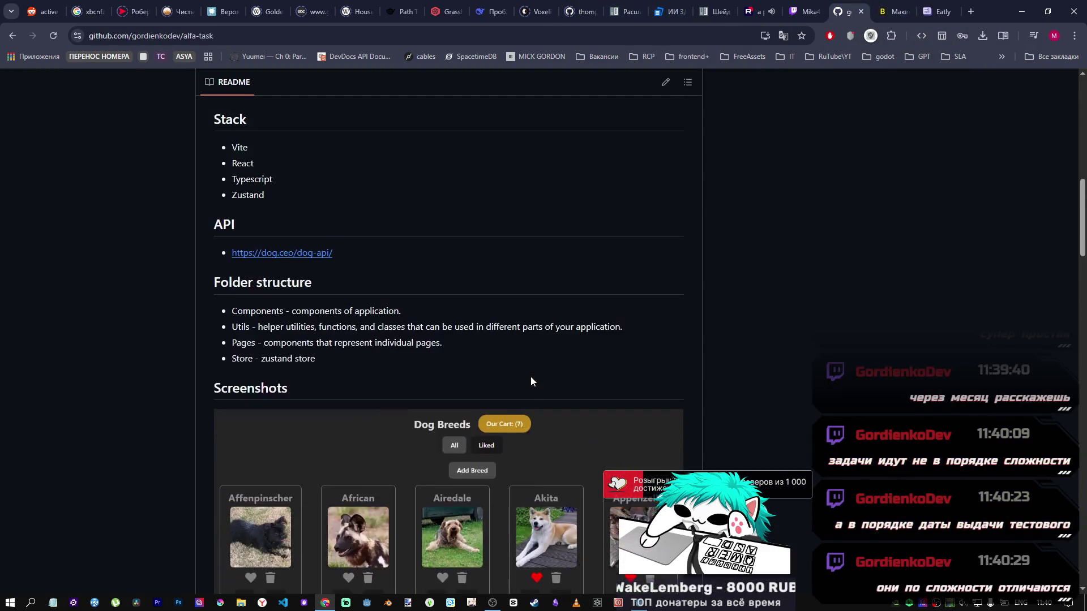
{"action": "scroll", "coordinate": [511, 322], "scroll_direction": "up", "scroll_amount": 1}
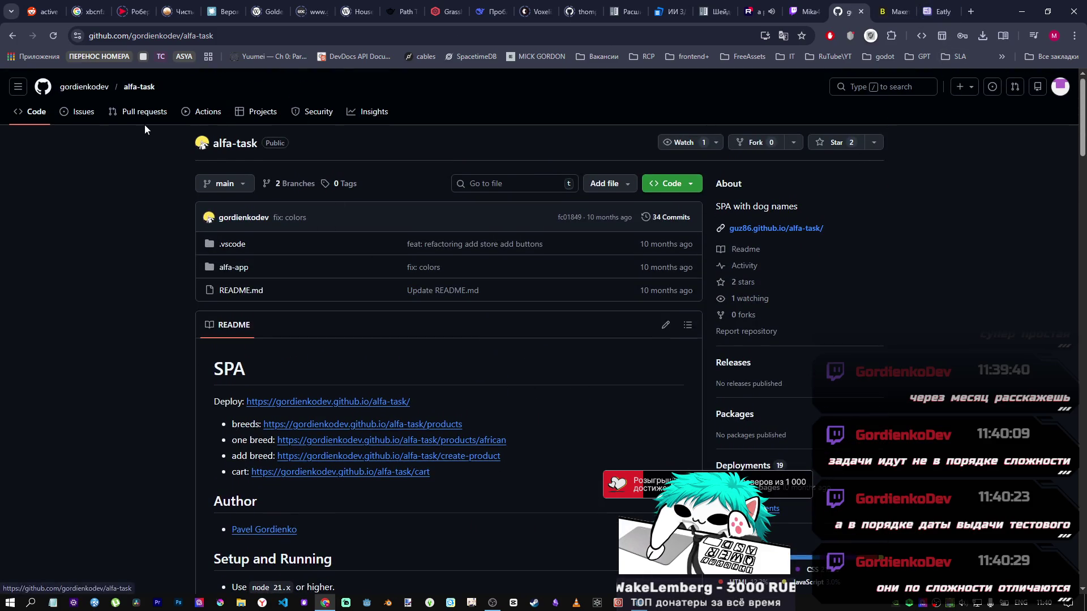
{"action": "left_click", "coordinate": [927, 12]}
{"action": "key", "text": "ctrl+w"}
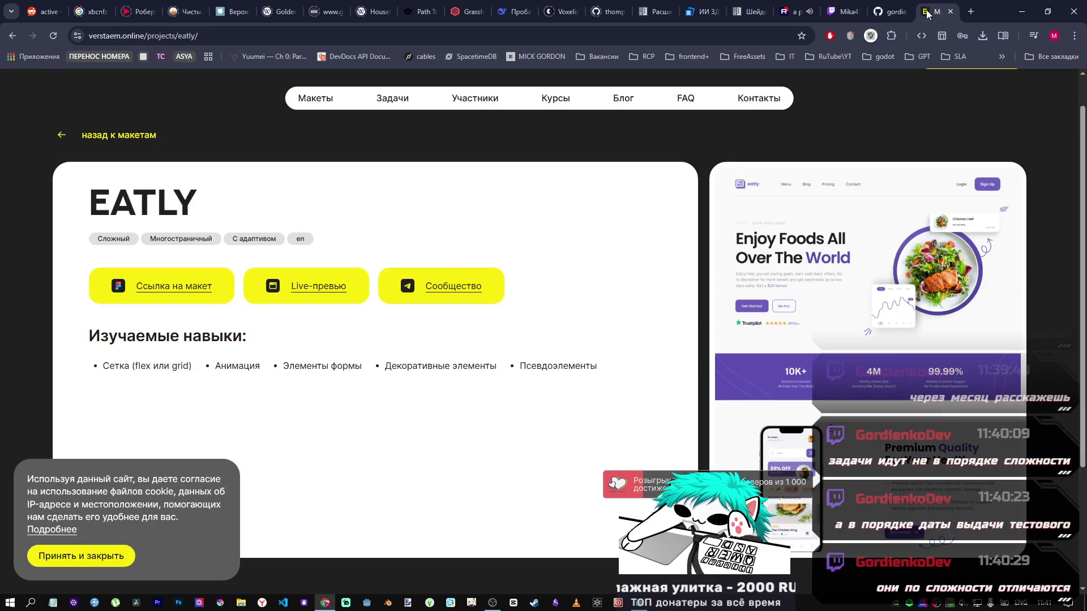
{"action": "key", "text": "ctrl+shift+Tab"}
{"action": "middle_click", "coordinate": [938, 12]}
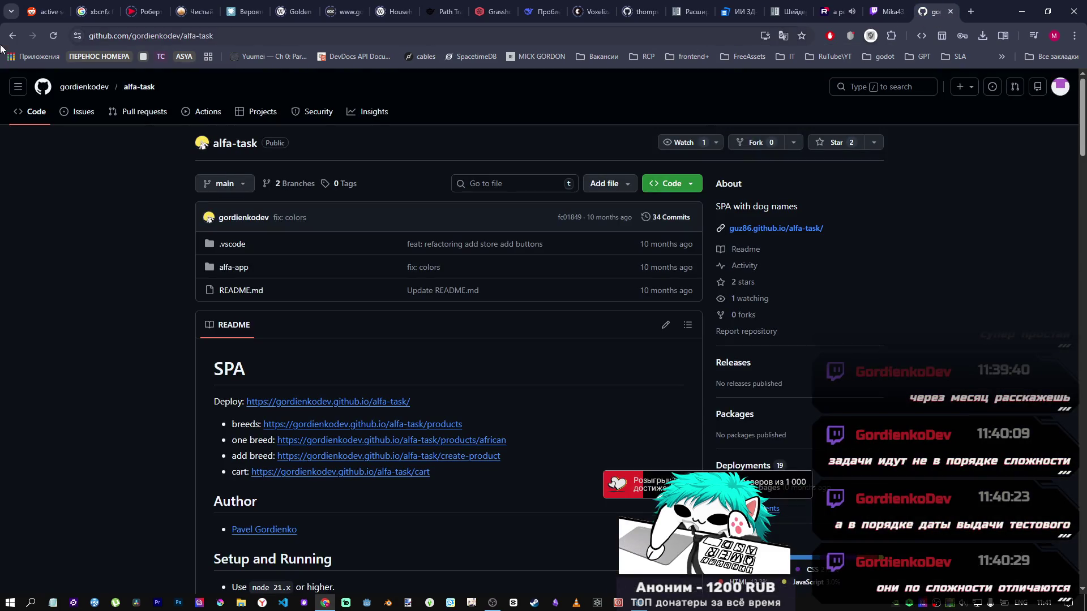
{"action": "left_click", "coordinate": [13, 35]}
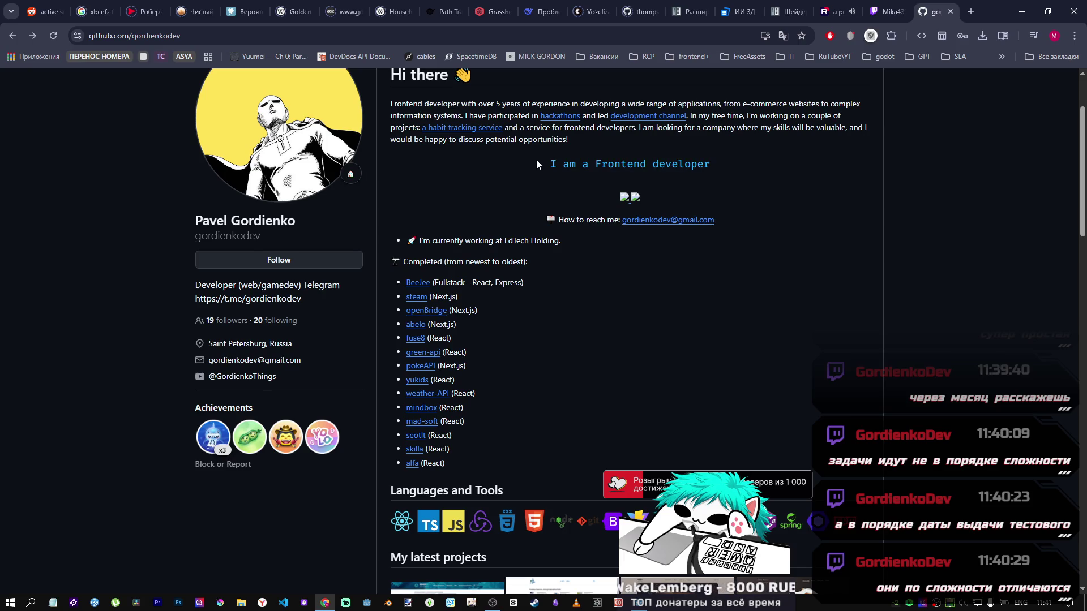
{"action": "middle_click", "coordinate": [412, 464]}
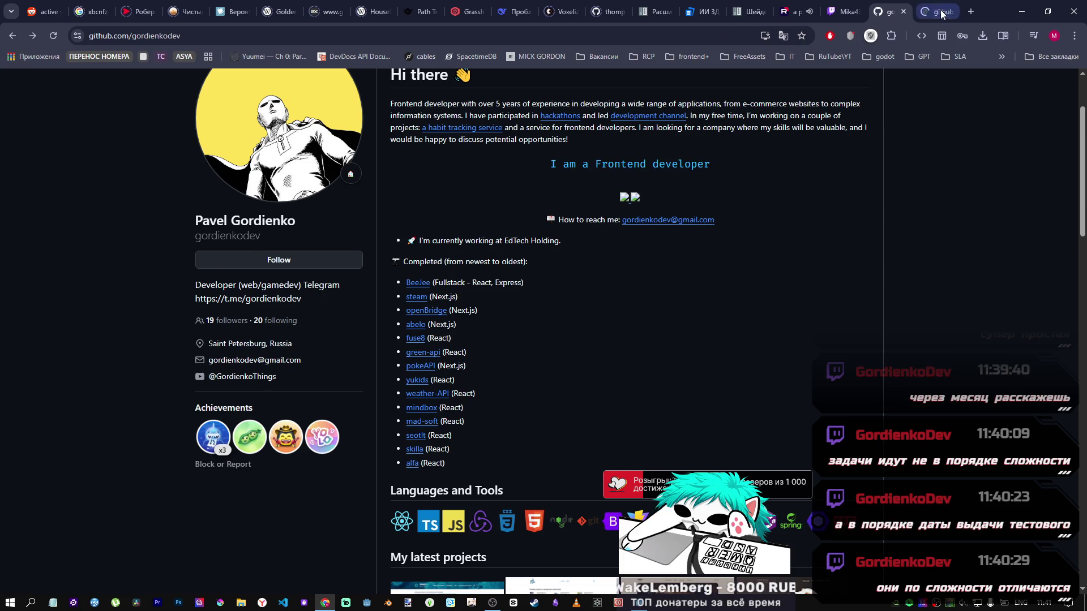
Switch to the alfa-task tab and scroll through its README's Dog Breeds demo screenshots.
{"action": "key", "text": "ctrl+Tab"}
{"action": "scroll", "coordinate": [377, 428], "scroll_direction": "down", "scroll_amount": 3}
{"action": "scroll", "coordinate": [373, 425], "scroll_direction": "down", "scroll_amount": 2}
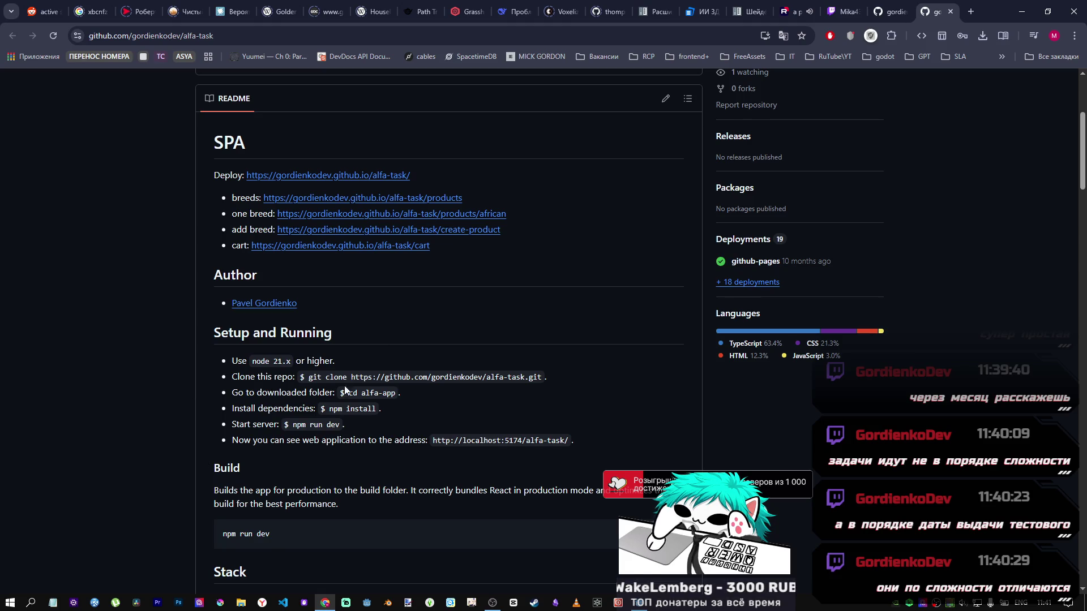
{"action": "scroll", "coordinate": [345, 386], "scroll_direction": "down", "scroll_amount": 5}
{"action": "scroll", "coordinate": [353, 432], "scroll_direction": "down", "scroll_amount": 4}
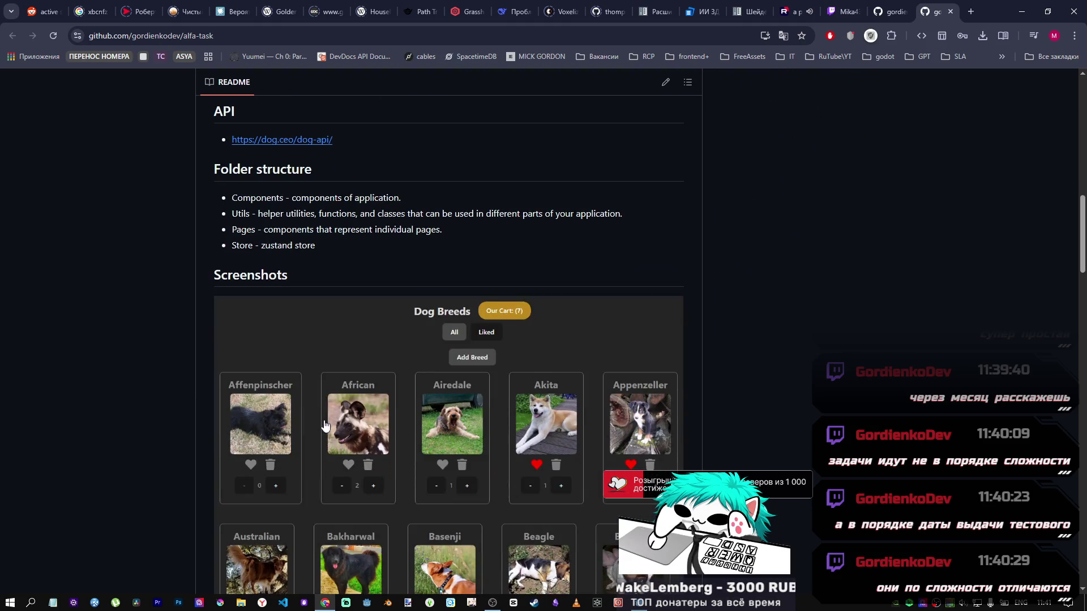
{"action": "scroll", "coordinate": [573, 373], "scroll_direction": "down", "scroll_amount": 4}
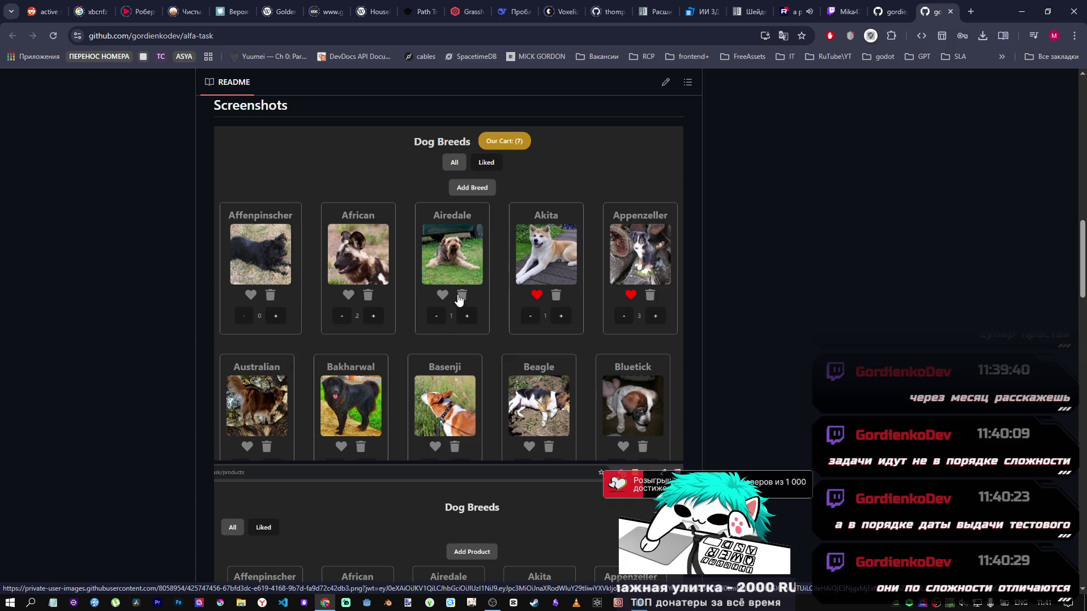
{"action": "scroll", "coordinate": [460, 303], "scroll_direction": "down", "scroll_amount": 1}
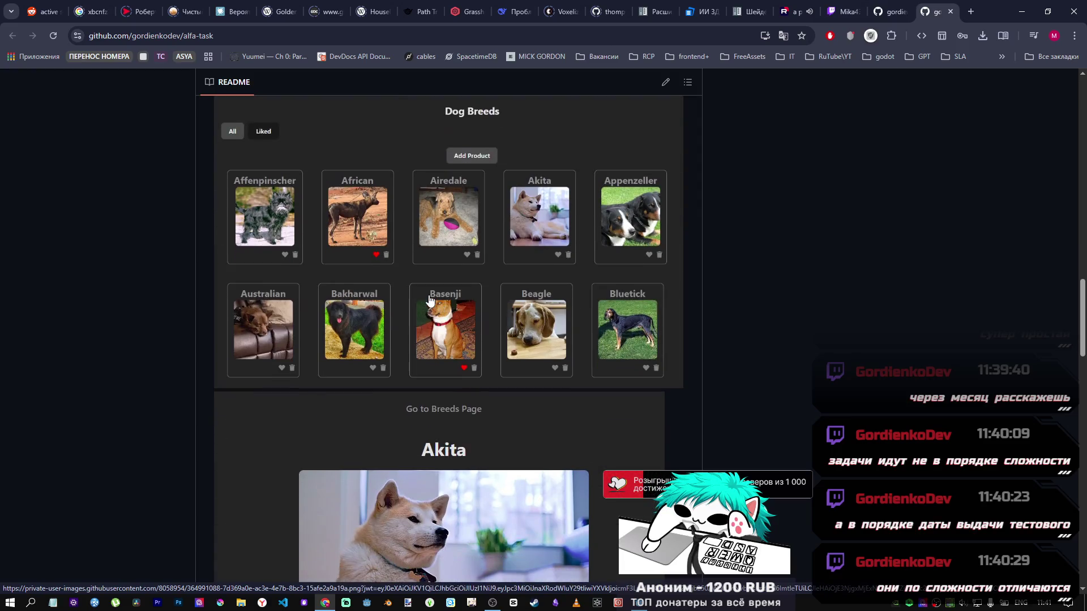
{"action": "scroll", "coordinate": [520, 354], "scroll_direction": "down", "scroll_amount": 1}
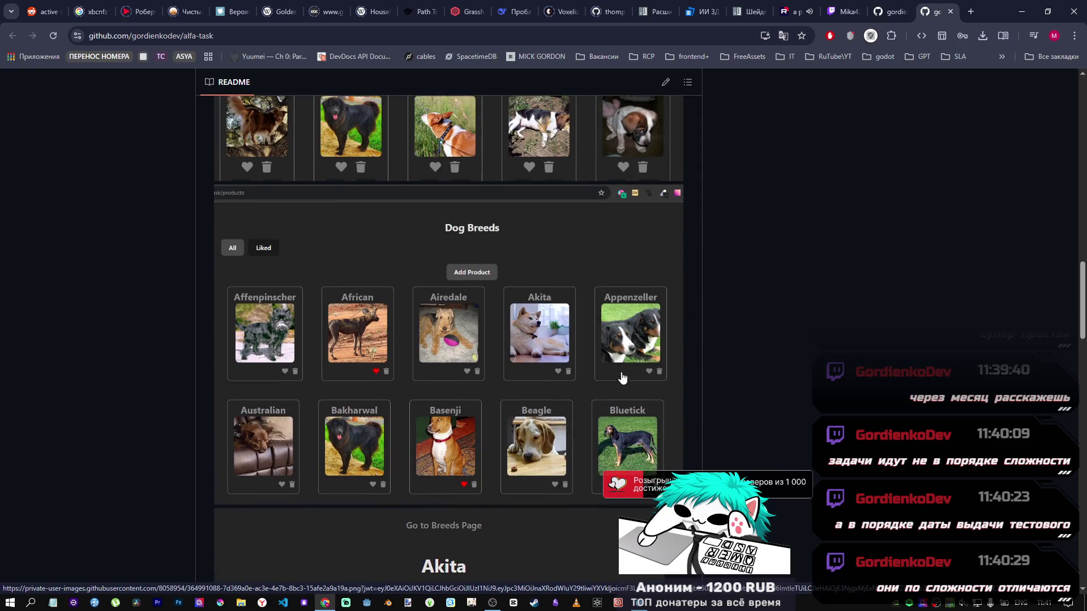
{"action": "scroll", "coordinate": [621, 374], "scroll_direction": "up", "scroll_amount": 5}
{"action": "scroll", "coordinate": [502, 232], "scroll_direction": "down", "scroll_amount": 10}
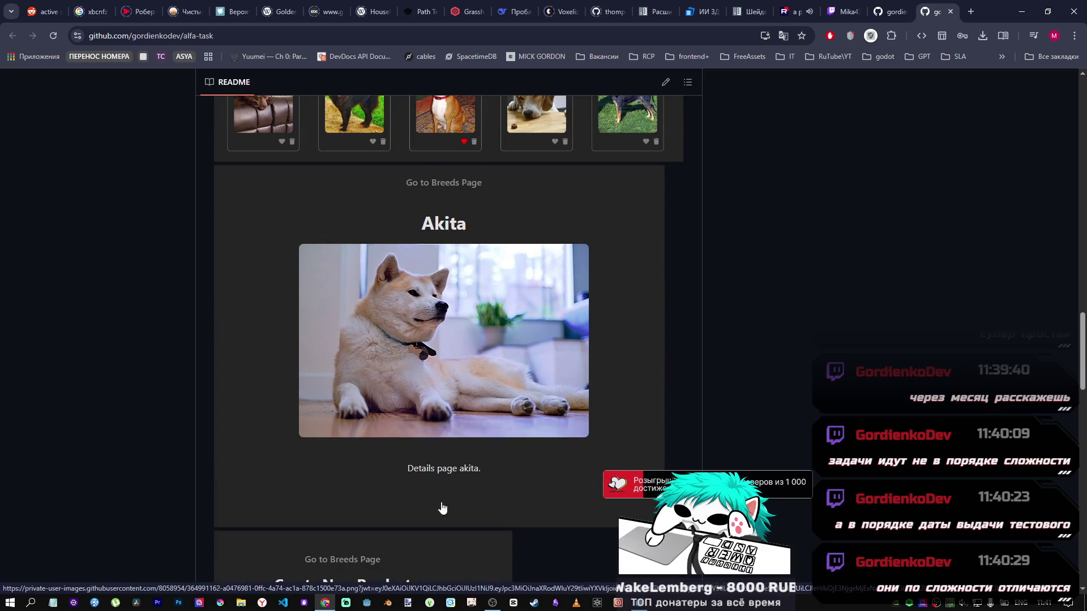
{"action": "scroll", "coordinate": [526, 450], "scroll_direction": "up", "scroll_amount": 7}
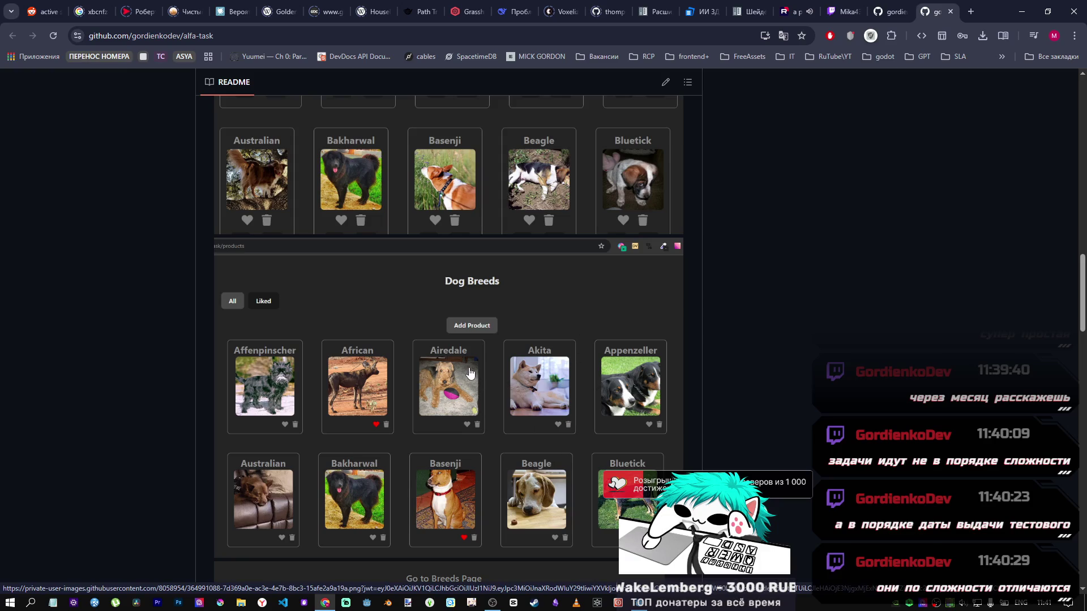
{"action": "scroll", "coordinate": [469, 374], "scroll_direction": "down", "scroll_amount": 8}
{"action": "scroll", "coordinate": [468, 387], "scroll_direction": "up", "scroll_amount": 4}
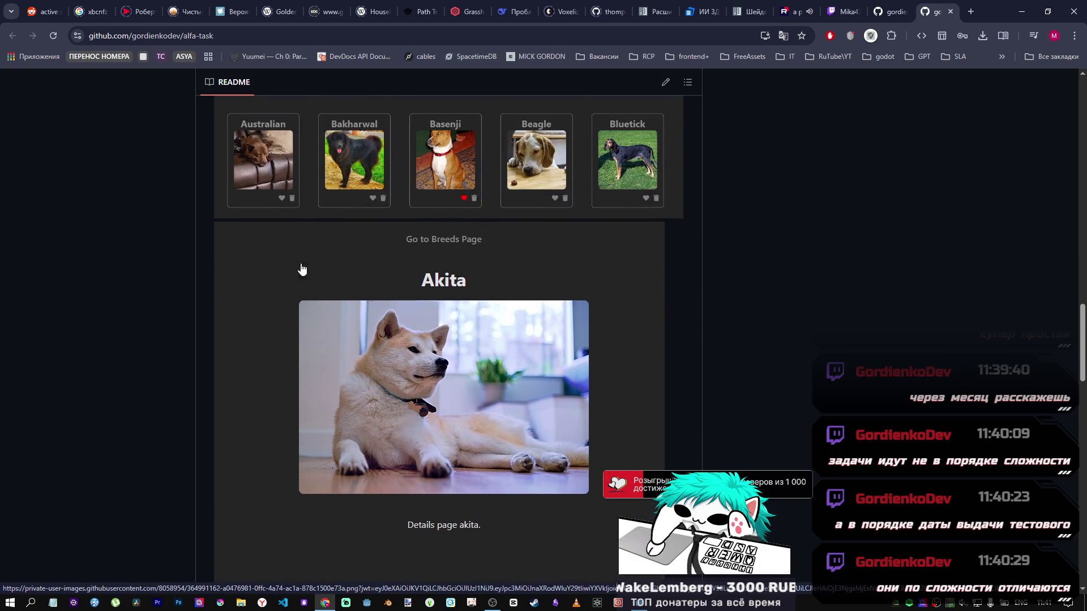
{"action": "scroll", "coordinate": [483, 459], "scroll_direction": "down", "scroll_amount": 4}
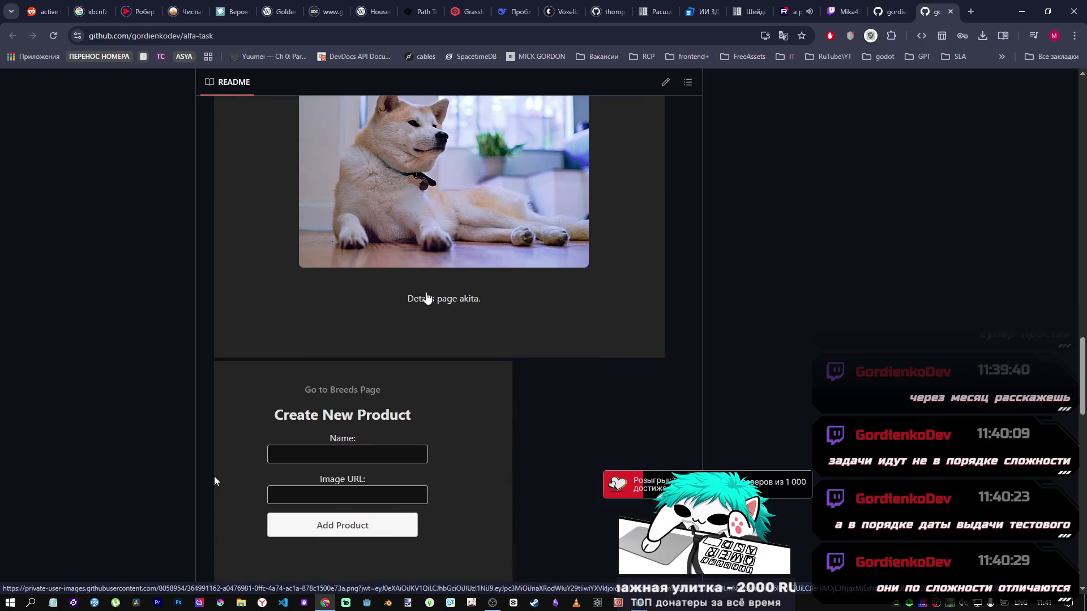
{"action": "scroll", "coordinate": [427, 299], "scroll_direction": "down", "scroll_amount": 2}
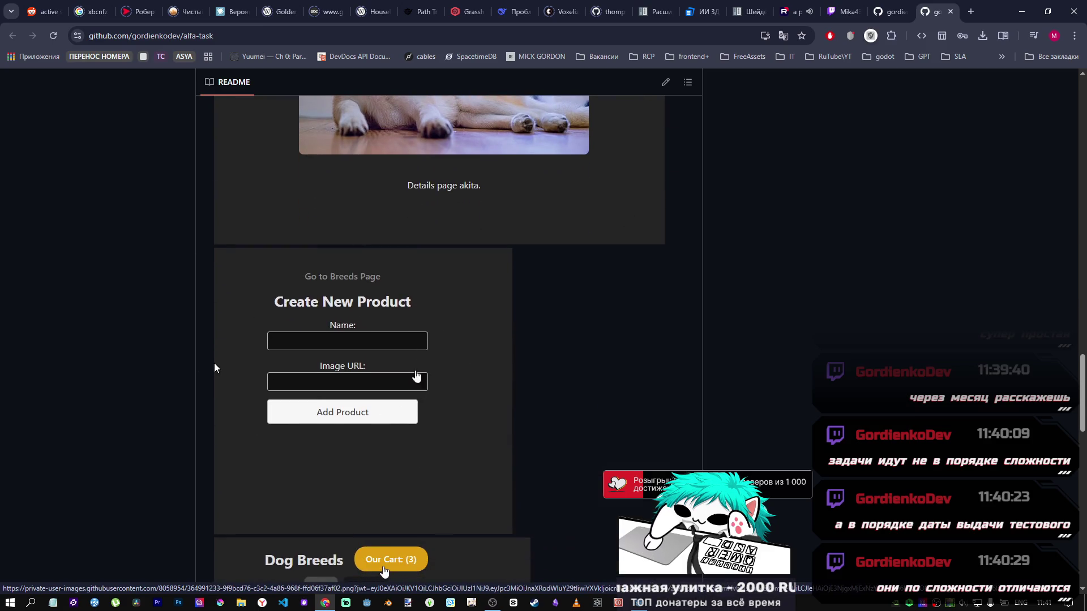
{"action": "scroll", "coordinate": [514, 384], "scroll_direction": "down", "scroll_amount": 6}
Finish the README, close the alfa-task tab and open the skilla project in a new tab.
{"action": "left_click_drag", "start_coordinate": [1079, 437], "coordinate": [1067, 198]}
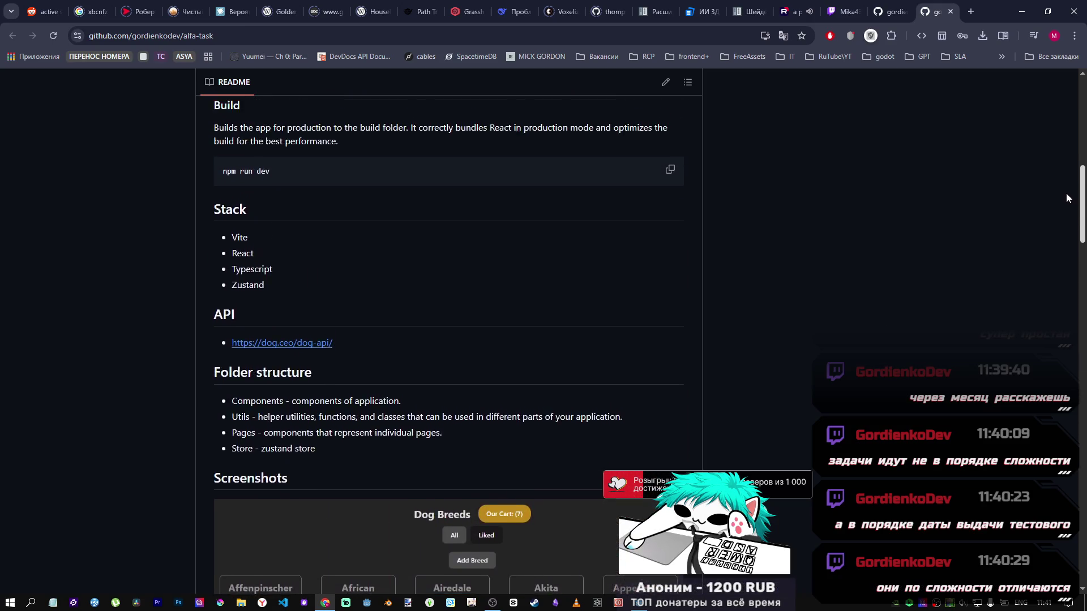
{"action": "scroll", "coordinate": [1013, 231], "scroll_direction": "down", "scroll_amount": 3}
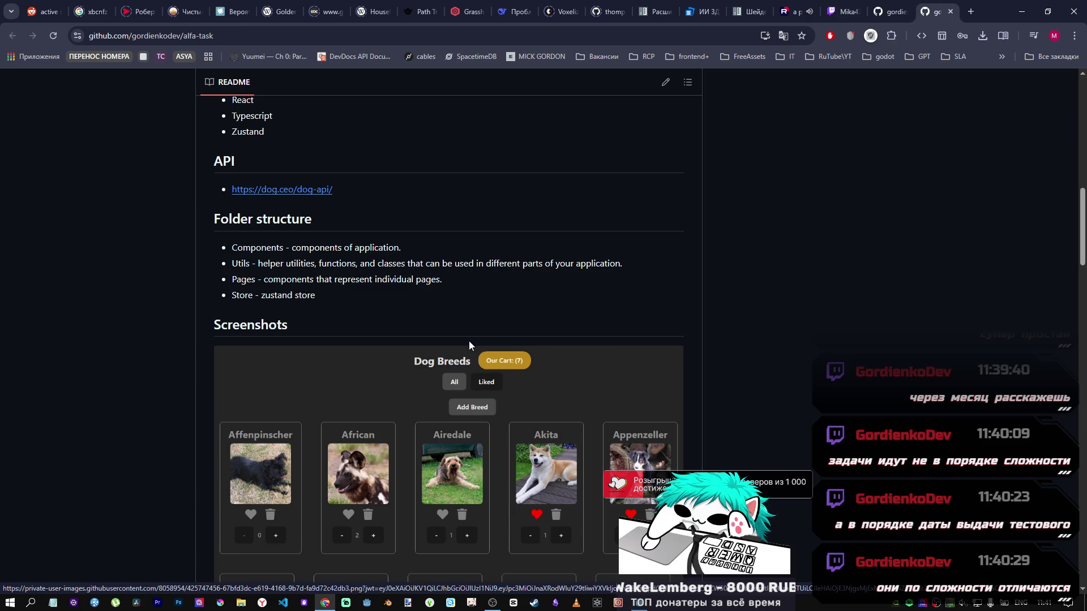
{"action": "left_click_drag", "start_coordinate": [1083, 238], "coordinate": [1083, 140]}
{"action": "scroll", "coordinate": [493, 436], "scroll_direction": "down", "scroll_amount": 10}
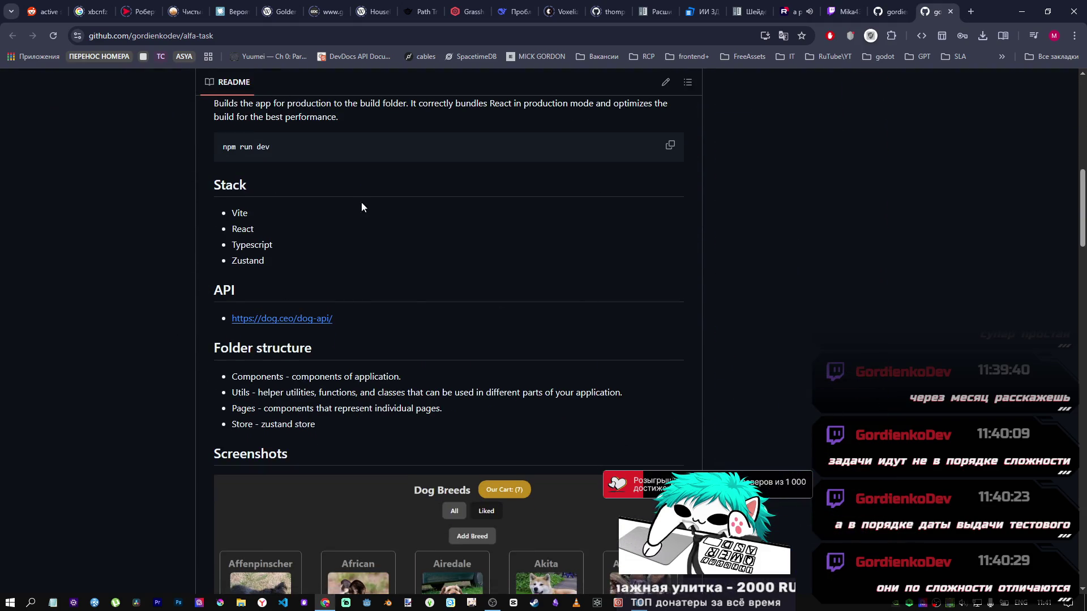
{"action": "middle_click", "coordinate": [931, 18]}
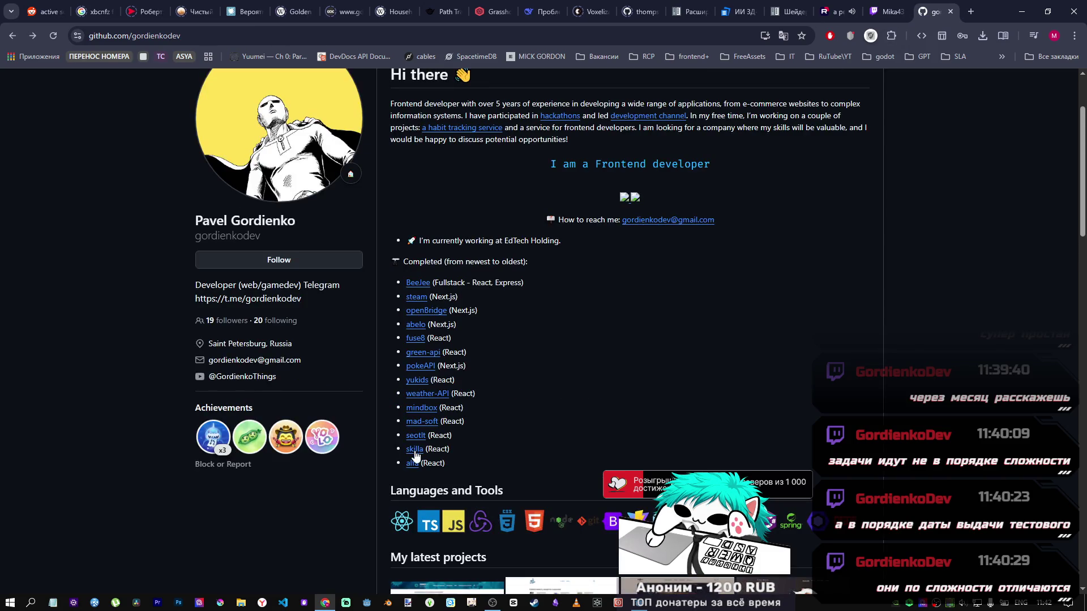
{"action": "middle_click", "coordinate": [415, 450]}
Switch to the skilla-task page and read its React call-history Task requirements.
{"action": "key", "text": "ctrl+Tab"}
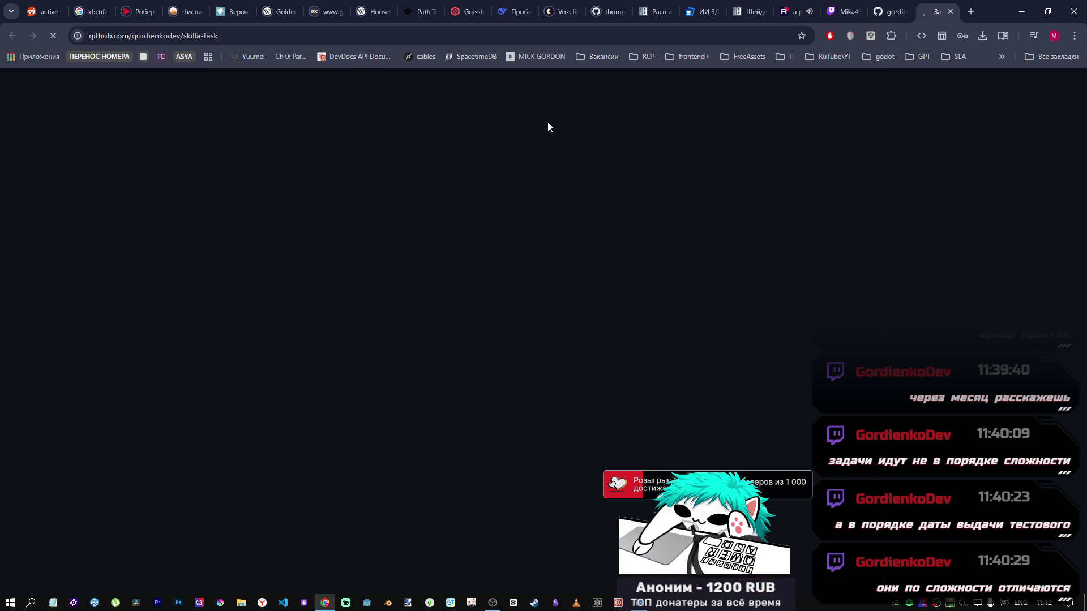
{"action": "scroll", "coordinate": [348, 403], "scroll_direction": "down", "scroll_amount": 5}
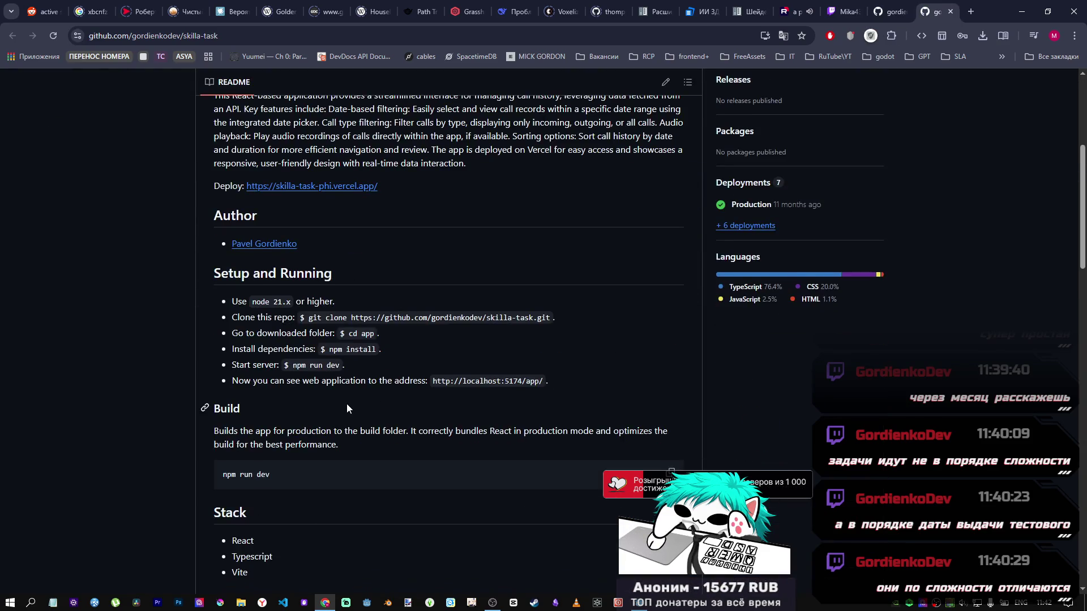
{"action": "scroll", "coordinate": [347, 403], "scroll_direction": "up", "scroll_amount": 3}
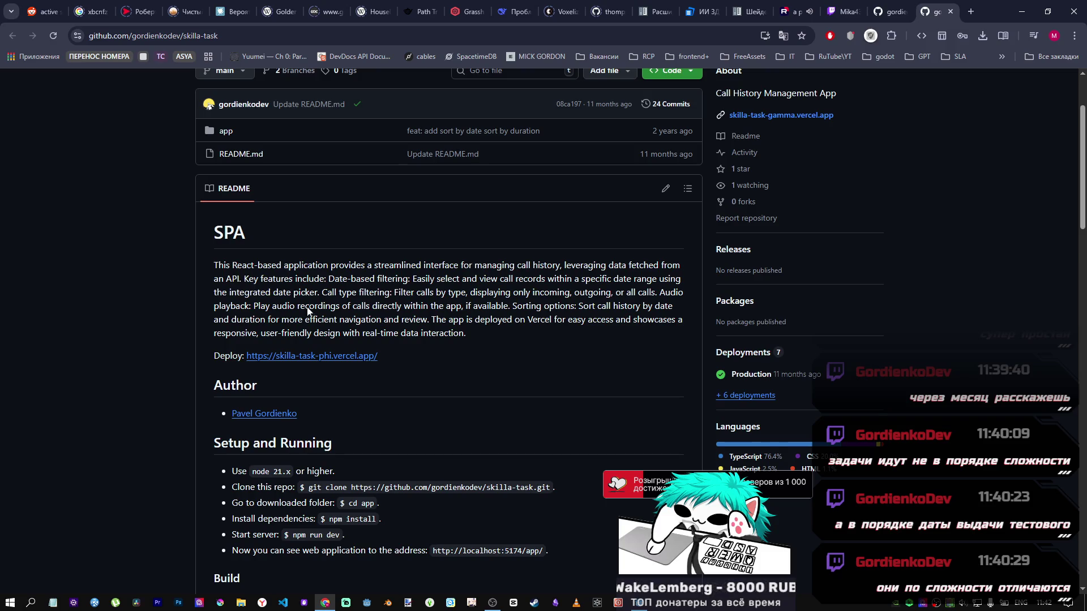
{"action": "scroll", "coordinate": [293, 355], "scroll_direction": "down", "scroll_amount": 15}
{"action": "scroll", "coordinate": [297, 363], "scroll_direction": "down", "scroll_amount": 9}
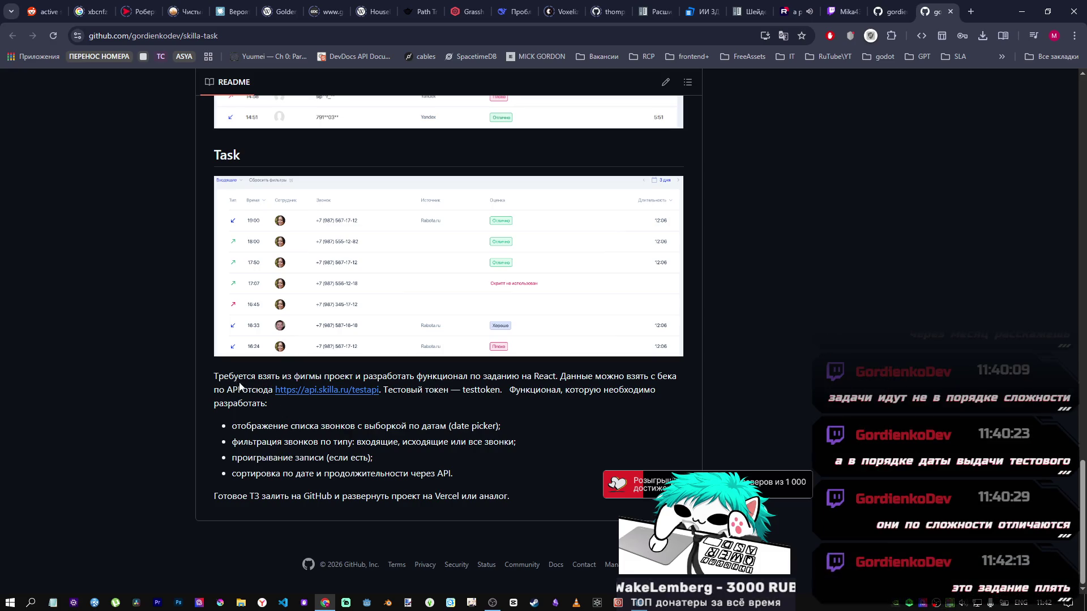
{"action": "left_click_drag", "start_coordinate": [220, 381], "coordinate": [328, 424]}
{"action": "left_click", "coordinate": [328, 422]}
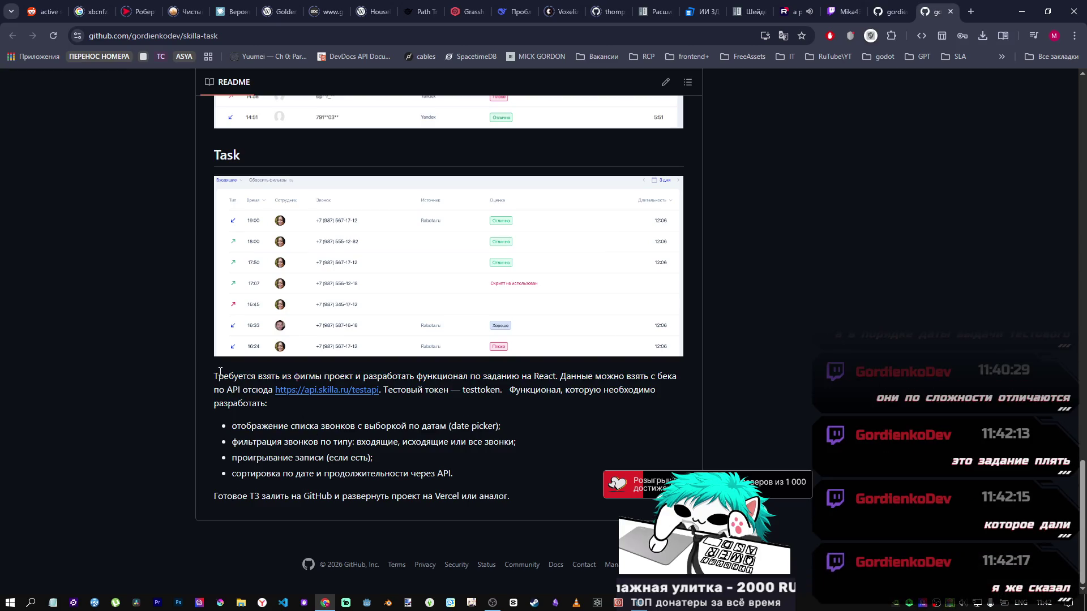
{"action": "mouse_move", "coordinate": [210, 376]}
{"action": "left_mouse_down"}
{"action": "mouse_move", "coordinate": [510, 444]}
{"action": "mouse_move", "coordinate": [517, 488]}
{"action": "left_mouse_up"}
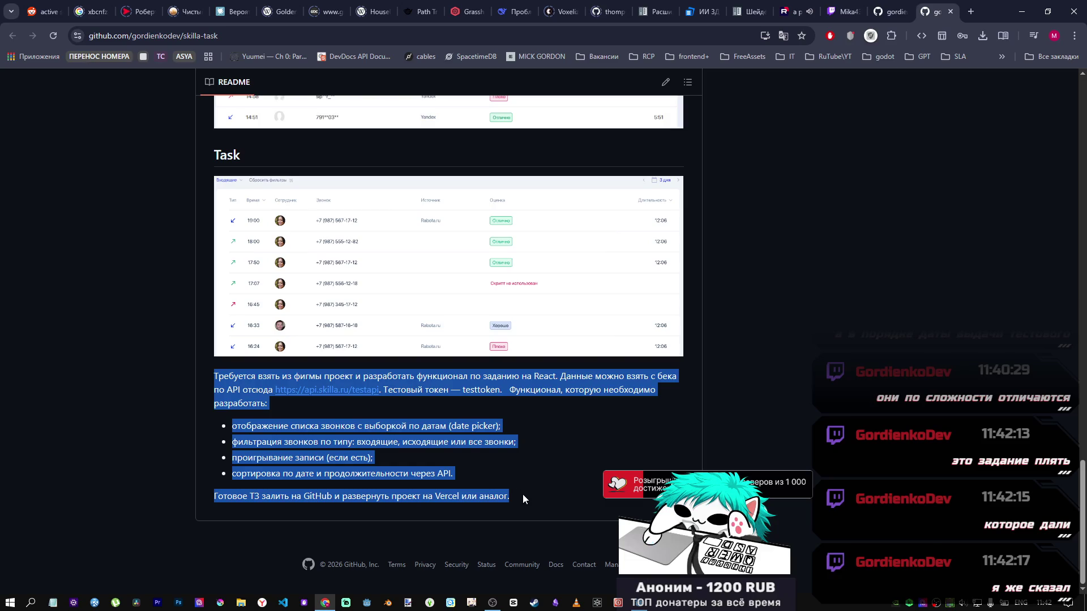
{"action": "left_click", "coordinate": [522, 487]}
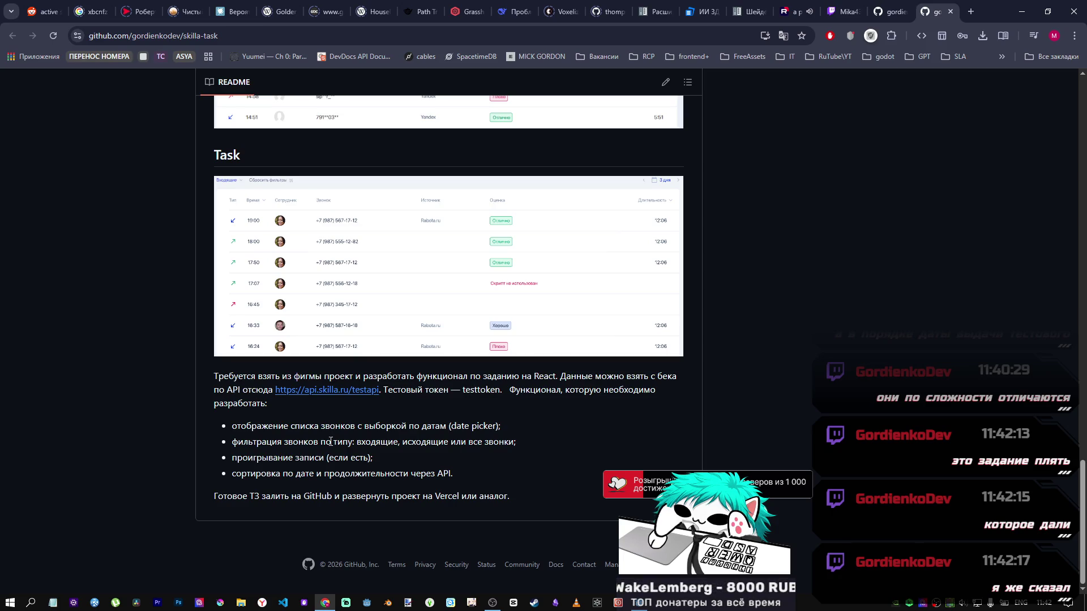
Scroll back to the top and return to the developer's profile tab.
{"action": "scroll", "coordinate": [567, 447], "scroll_direction": "up", "scroll_amount": 10}
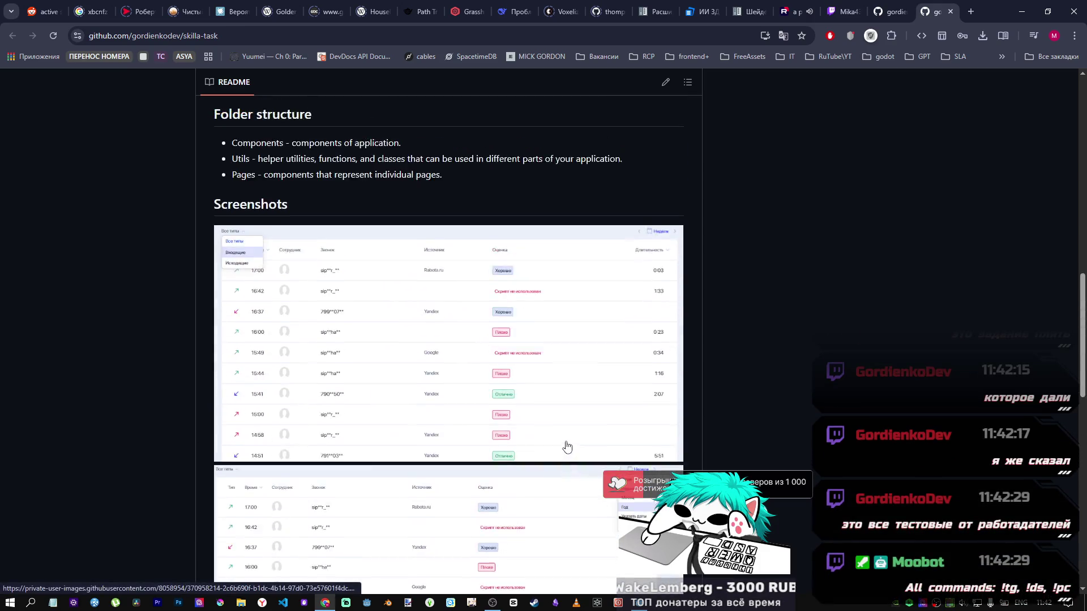
{"action": "scroll", "coordinate": [567, 447], "scroll_direction": "up", "scroll_amount": 15}
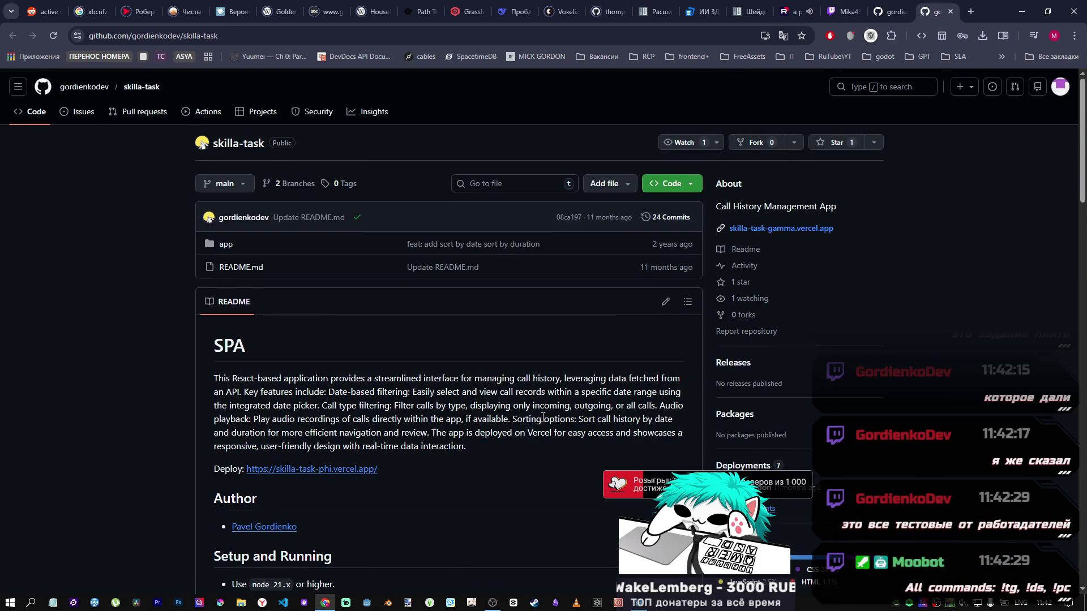
{"action": "left_click", "coordinate": [888, 12]}
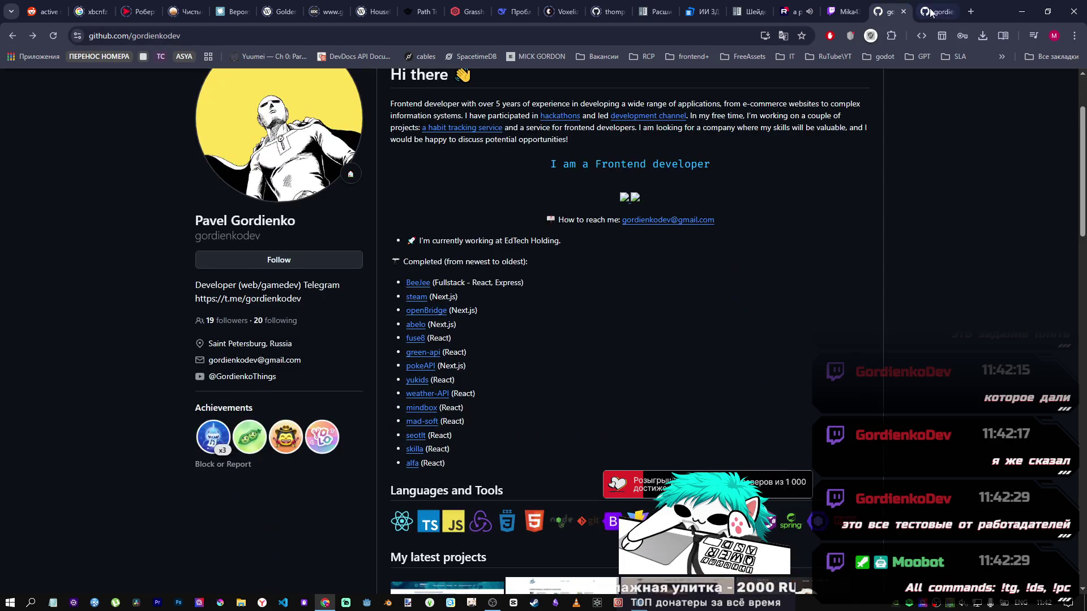
Close the skilla-task tab, reopen alfa-task in a new tab, and scroll to its Task section.
{"action": "middle_click", "coordinate": [939, 11]}
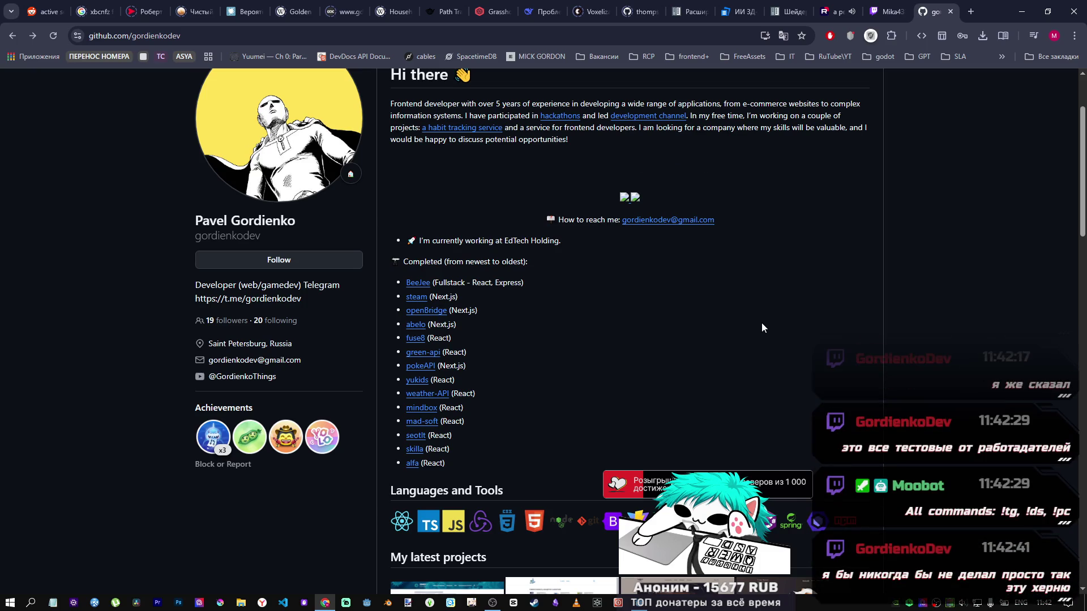
{"action": "middle_click", "coordinate": [411, 463]}
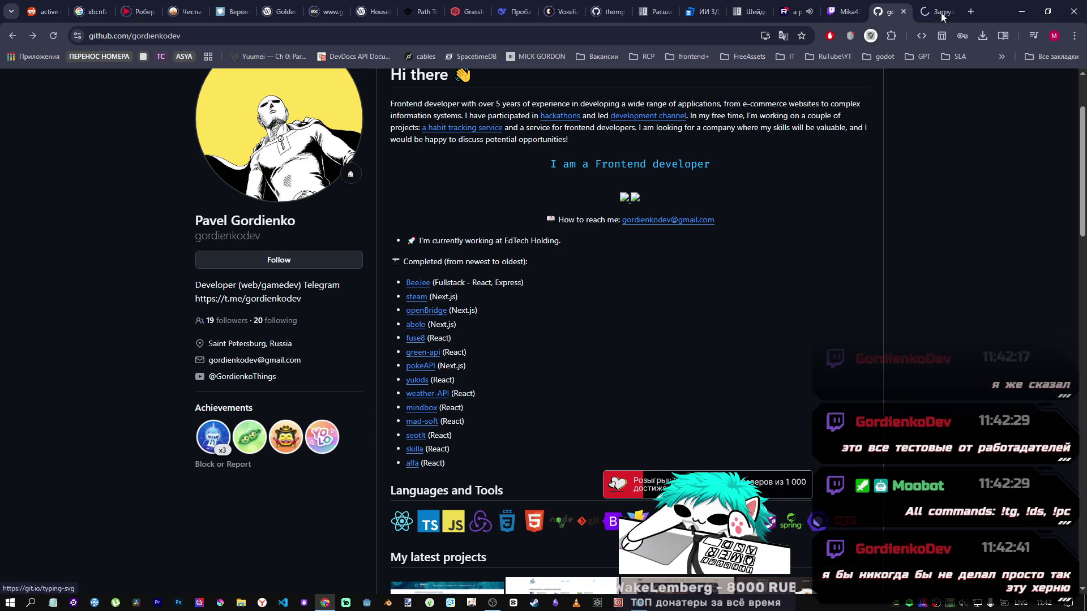
{"action": "left_click", "coordinate": [933, 11]}
{"action": "scroll", "coordinate": [407, 311], "scroll_direction": "down", "scroll_amount": 15}
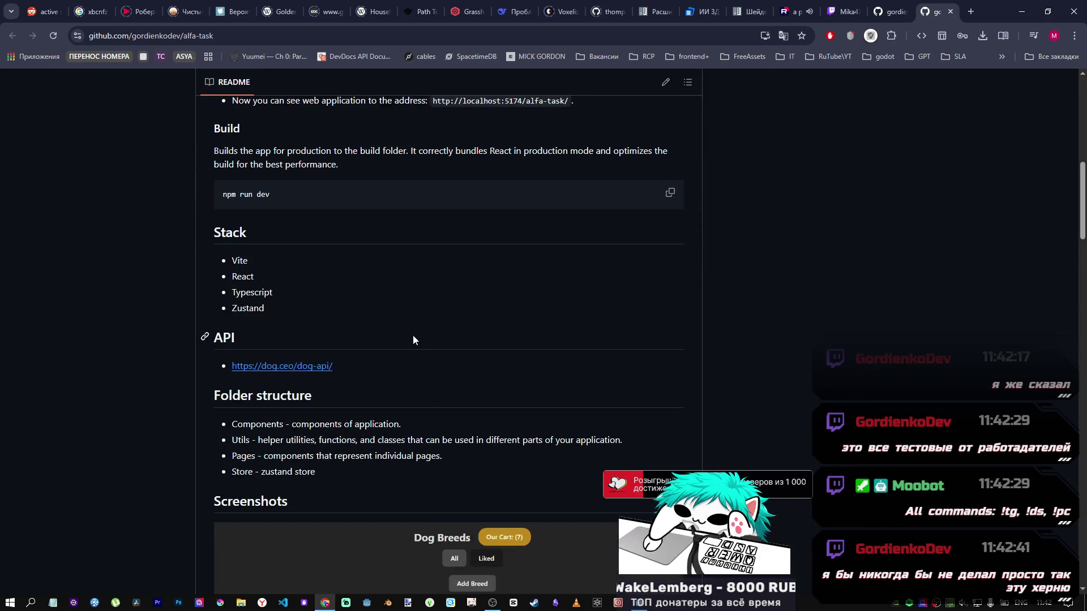
{"action": "scroll", "coordinate": [320, 423], "scroll_direction": "down", "scroll_amount": 20}
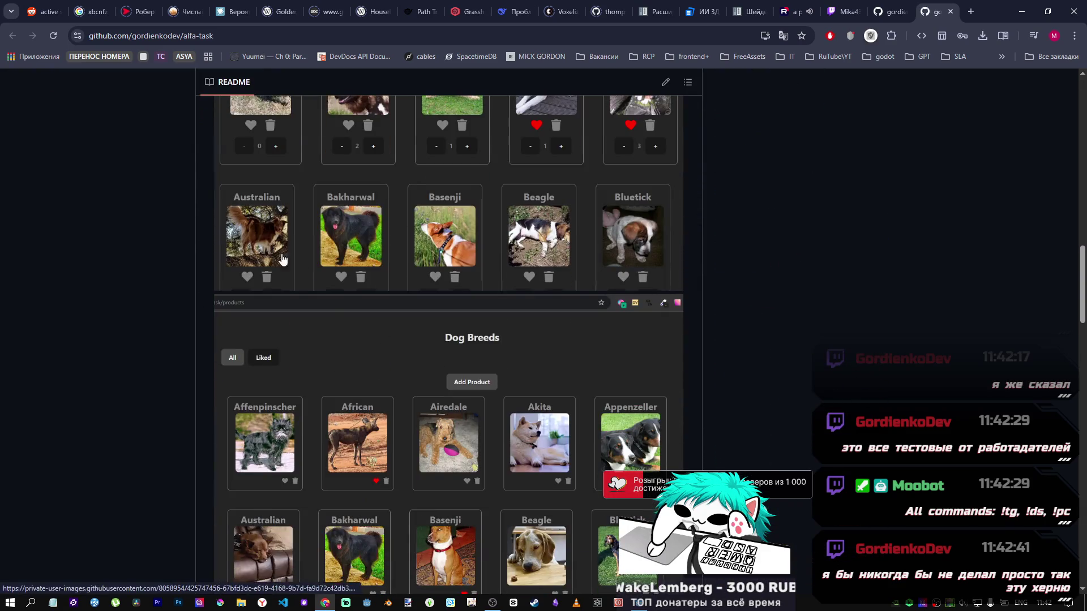
{"action": "scroll", "coordinate": [448, 470], "scroll_direction": "down", "scroll_amount": 13}
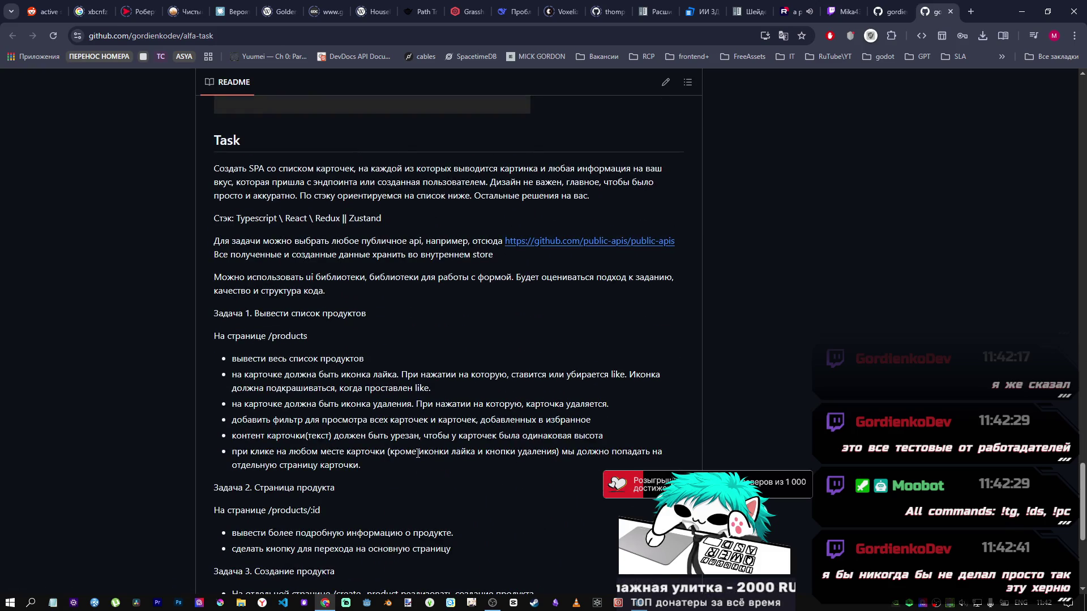
{"action": "scroll", "coordinate": [594, 362], "scroll_direction": "down", "scroll_amount": 3}
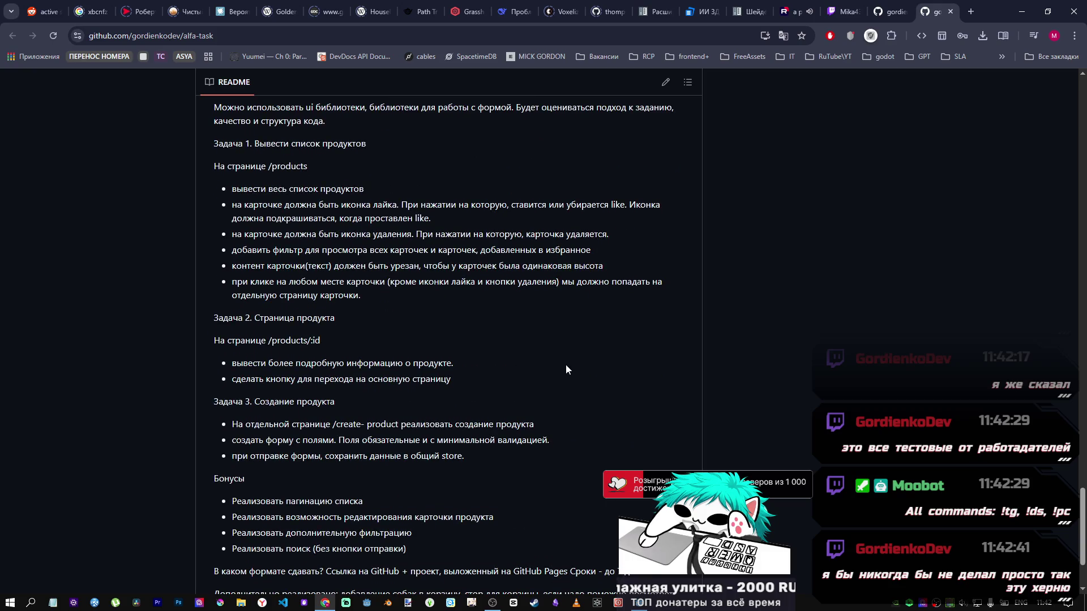
{"action": "scroll", "coordinate": [562, 365], "scroll_direction": "up", "scroll_amount": 3}
Read the card SPA task through its bonus requirements, then close the alfa-task tab.
{"action": "mouse_move", "coordinate": [227, 165]}
{"action": "left_mouse_down"}
{"action": "mouse_move", "coordinate": [286, 242]}
{"action": "mouse_move", "coordinate": [453, 318]}
{"action": "mouse_move", "coordinate": [549, 305]}
{"action": "mouse_move", "coordinate": [446, 474]}
{"action": "left_mouse_up"}
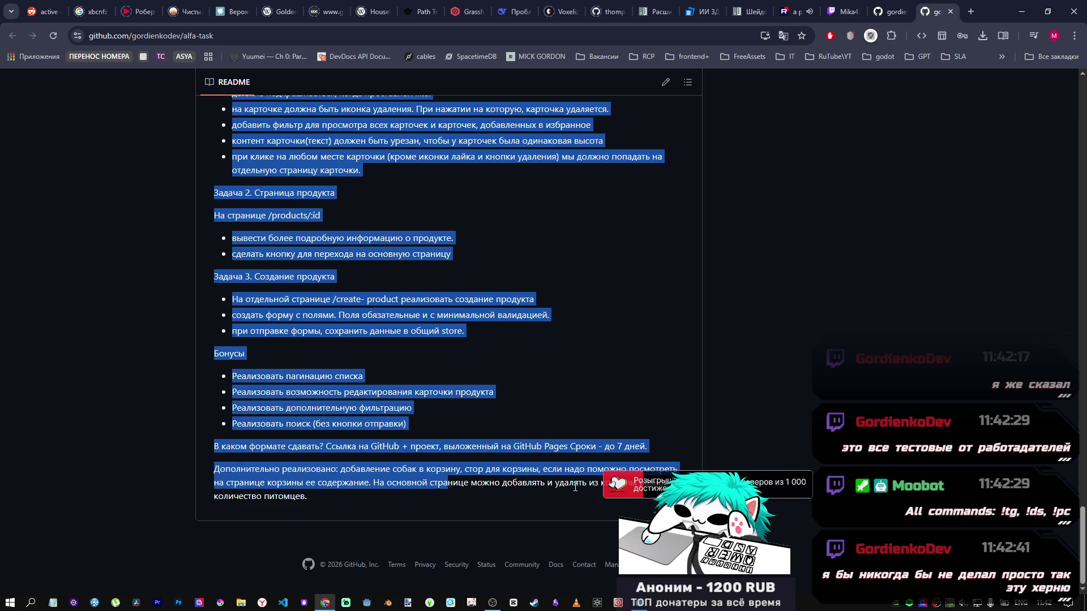
{"action": "left_click", "coordinate": [356, 317]}
{"action": "scroll", "coordinate": [356, 317], "scroll_direction": "up", "scroll_amount": 1}
{"action": "scroll", "coordinate": [356, 317], "scroll_direction": "up", "scroll_amount": 3}
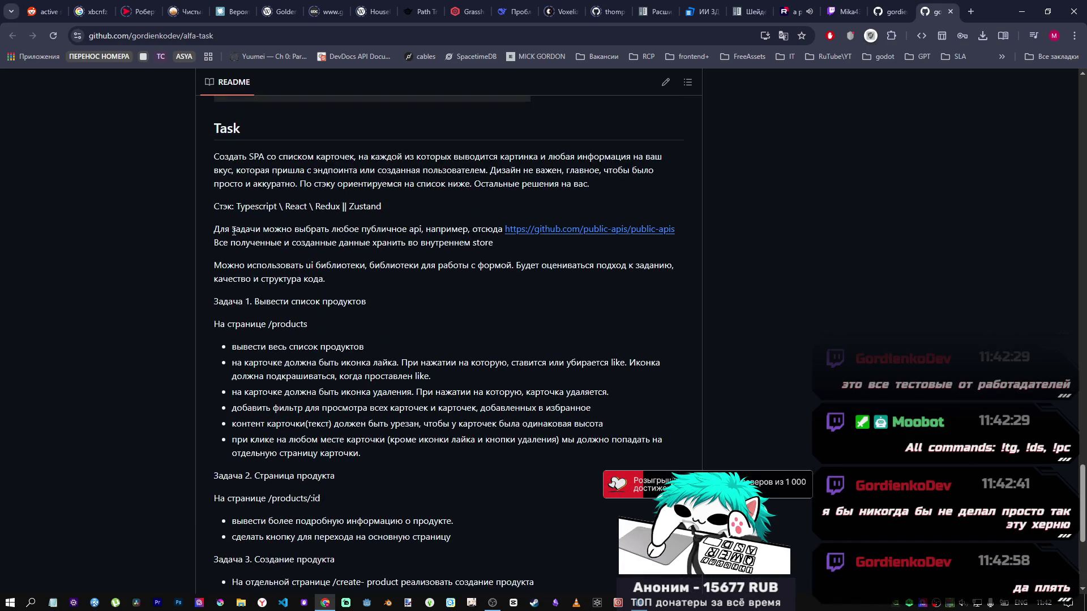
{"action": "scroll", "coordinate": [1085, 504], "scroll_direction": "up", "scroll_amount": 2}
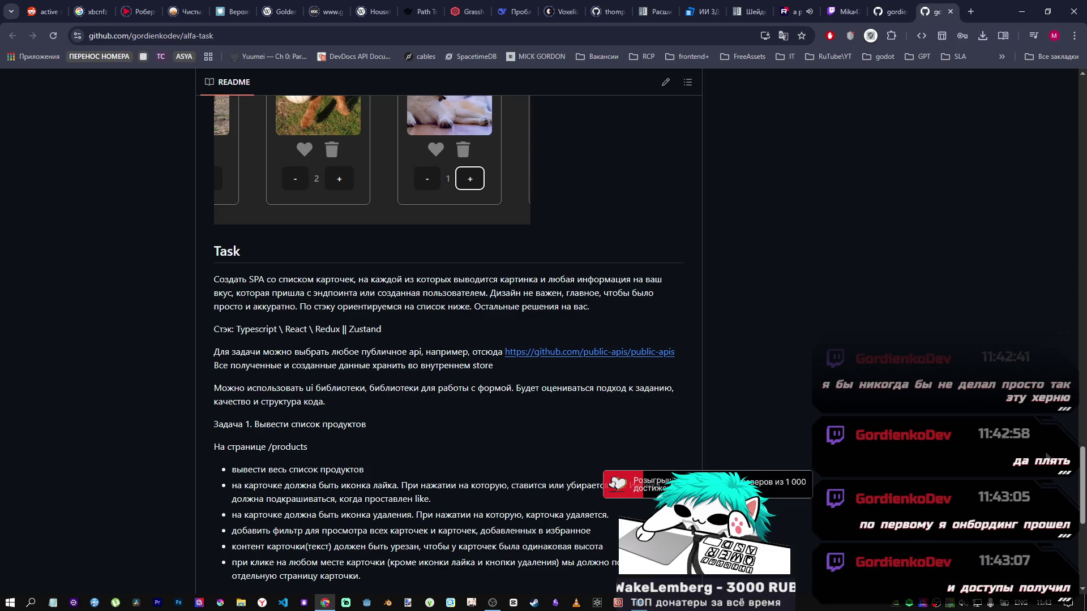
{"action": "left_click_drag", "start_coordinate": [1082, 487], "coordinate": [1082, 122]}
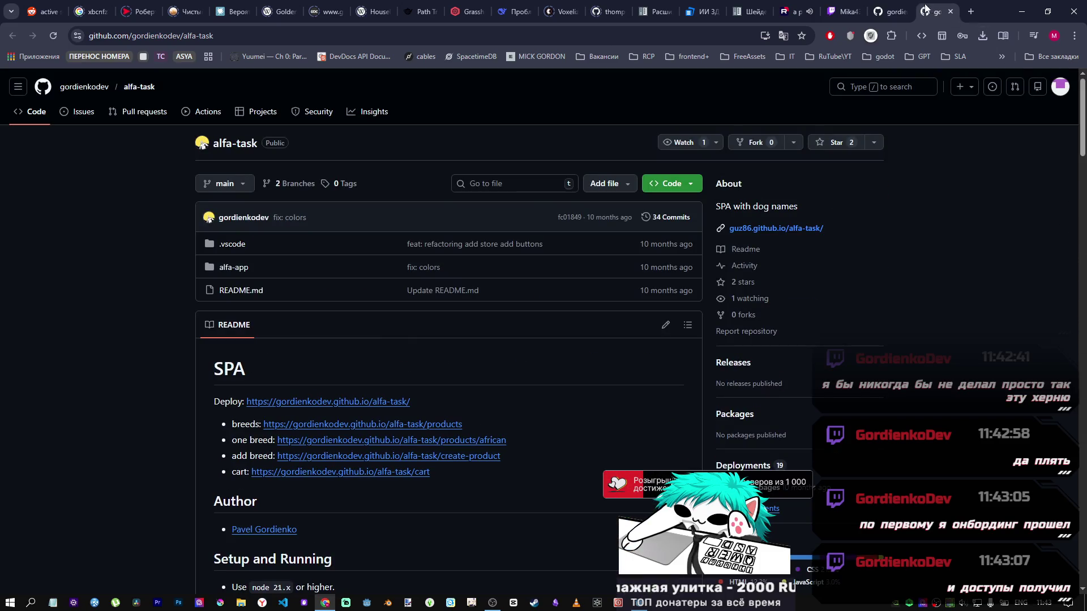
{"action": "middle_click", "coordinate": [925, 9]}
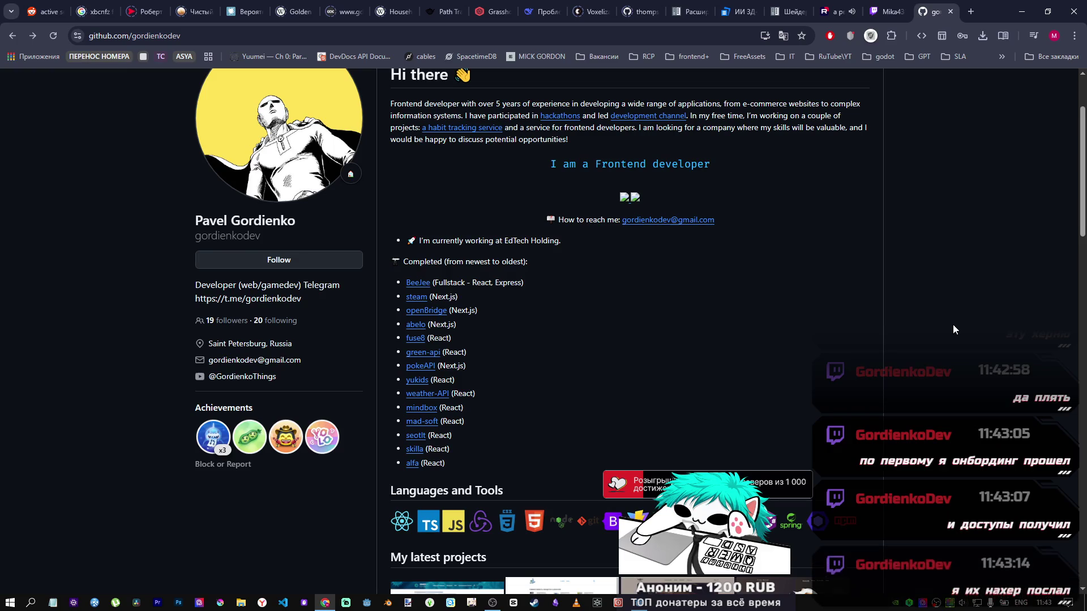
{"action": "scroll", "coordinate": [1075, 139], "scroll_direction": "up", "scroll_amount": 2}
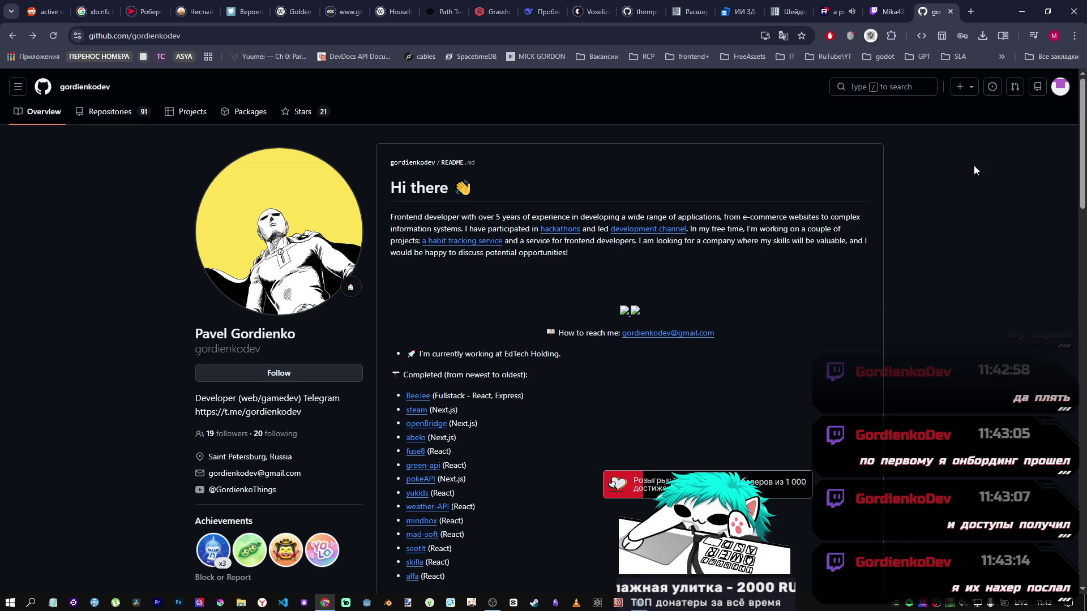
{"action": "scroll", "coordinate": [422, 518], "scroll_direction": "down", "scroll_amount": 1}
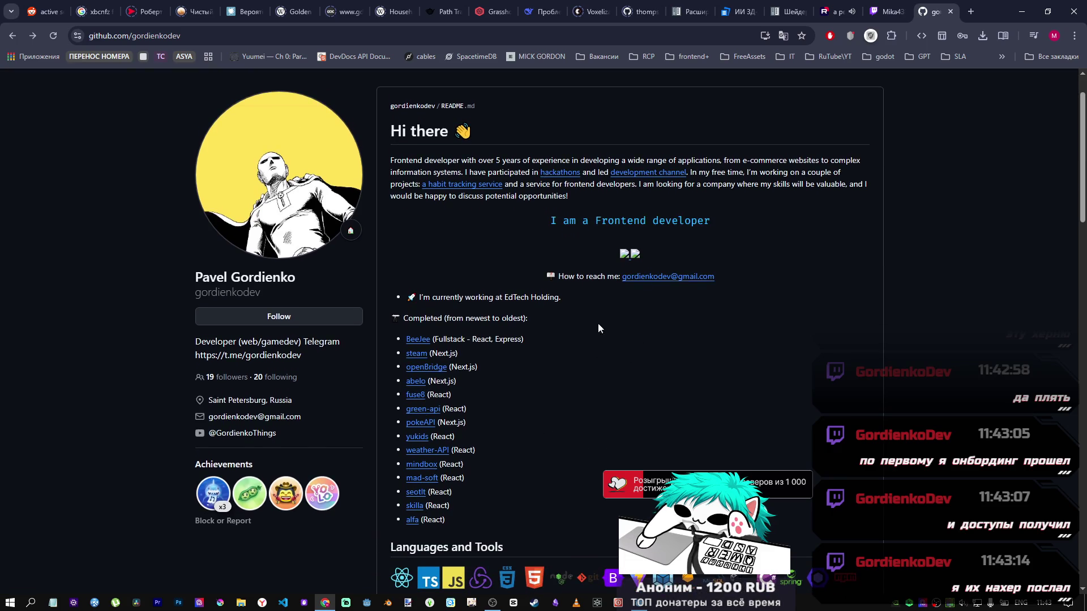
{"action": "left_click_drag", "start_coordinate": [565, 298], "coordinate": [409, 298]}
{"action": "left_click", "coordinate": [441, 299]}
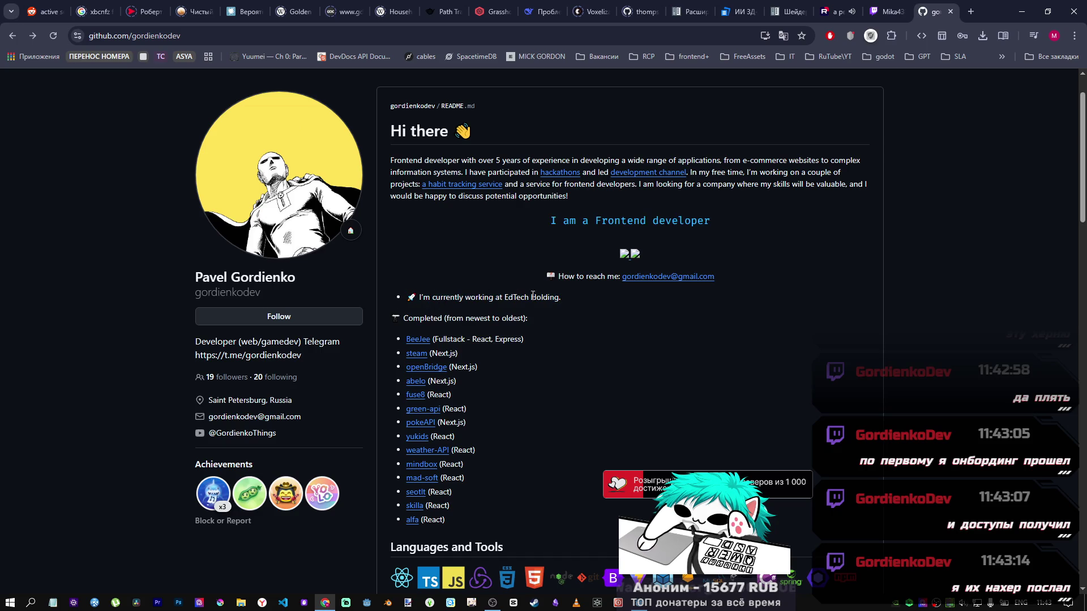
{"action": "scroll", "coordinate": [589, 421], "scroll_direction": "down", "scroll_amount": 5}
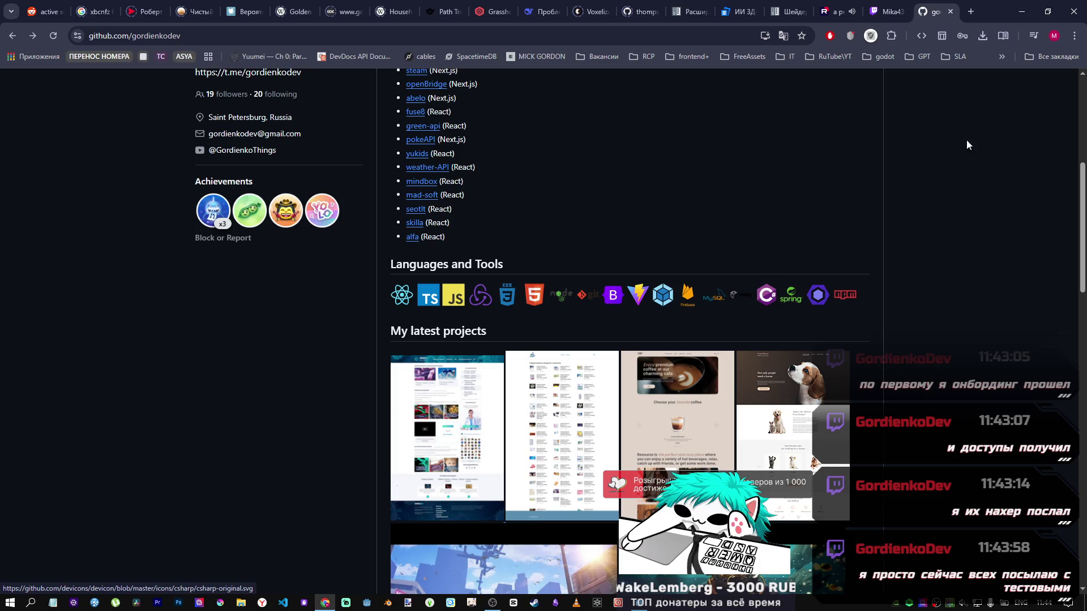
Close the GitHub profile and stream chat tabs and return to the Godot editor.
{"action": "key", "text": "ctrl+w"}
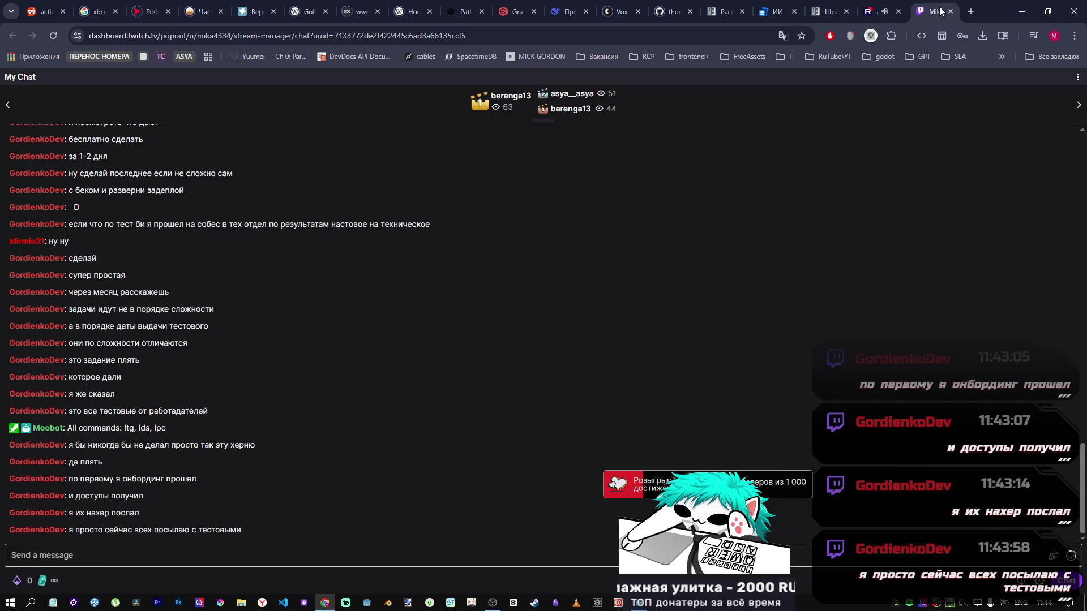
{"action": "key", "text": "ctrl+w"}
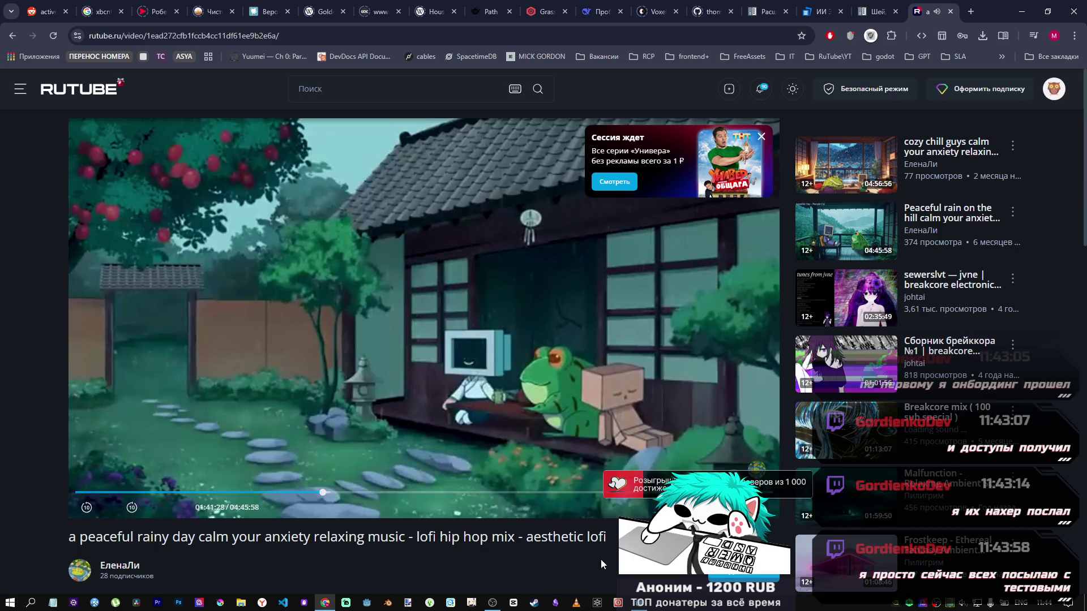
{"action": "key", "text": "alt+Tab"}
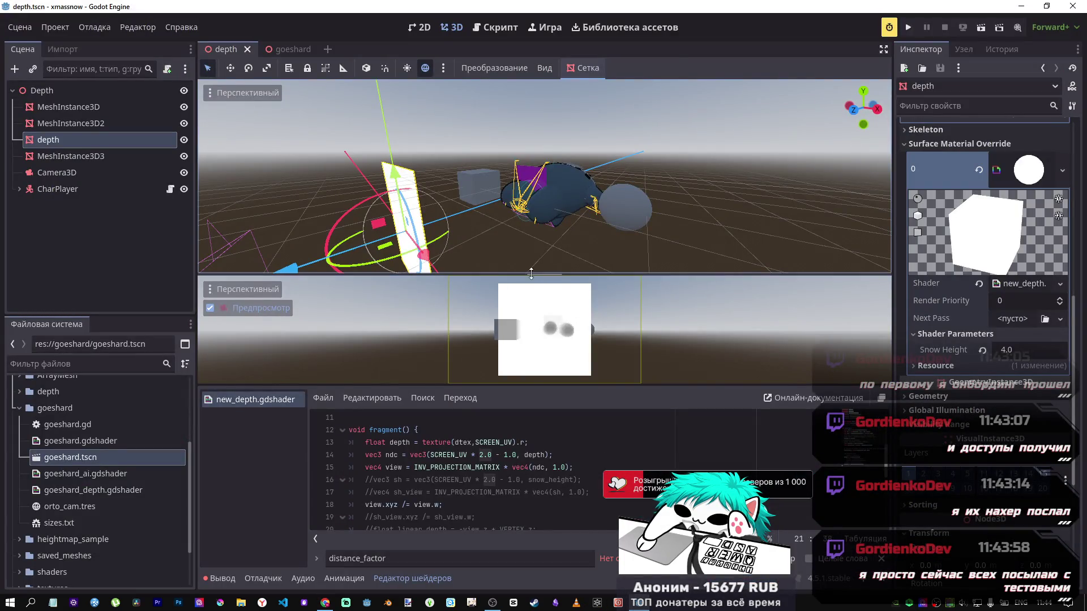
Orbit the viewport toward the plane and shark and collapse the shark's child nodes.
{"action": "scroll", "coordinate": [502, 489], "scroll_direction": "down", "scroll_amount": 1}
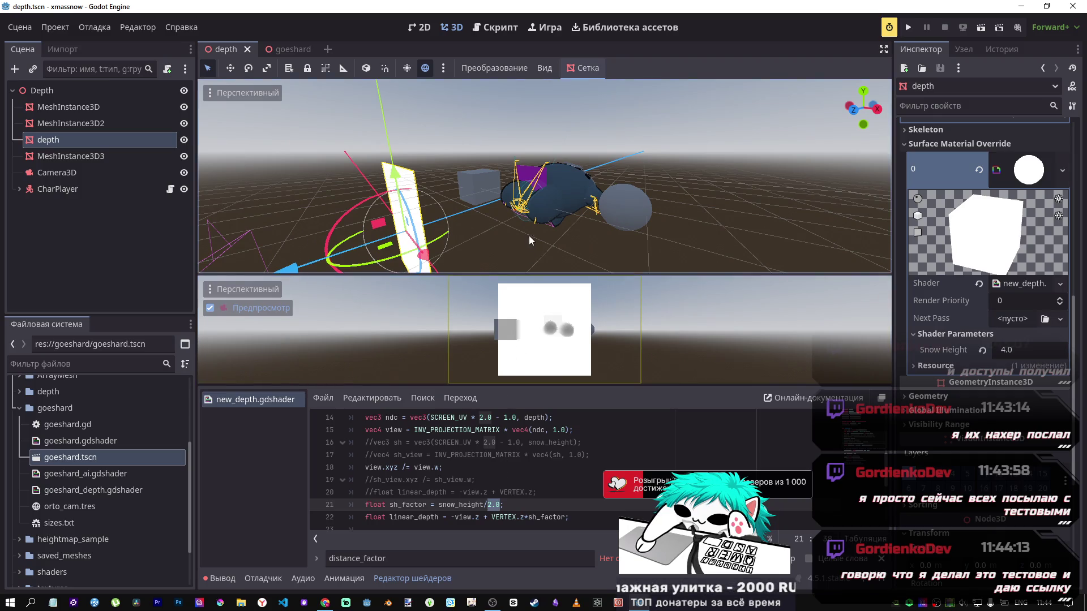
{"action": "left_click_drag", "start_coordinate": [529, 240], "coordinate": [529, 240]}
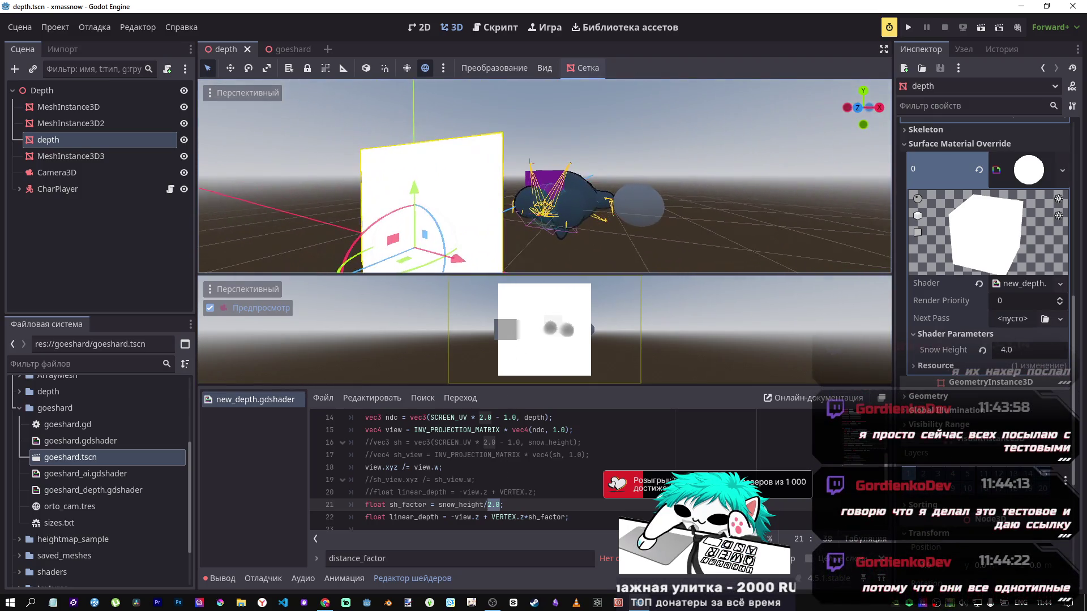
{"action": "left_click", "coordinate": [571, 195]}
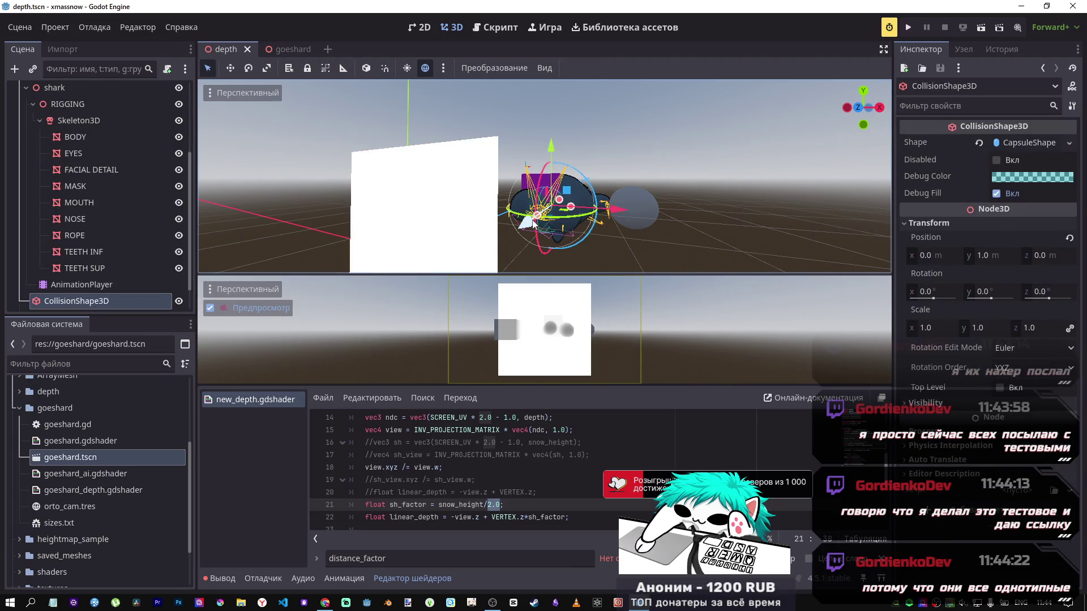
{"action": "scroll", "coordinate": [14, 275], "scroll_direction": "up", "scroll_amount": 5}
{"action": "left_click", "coordinate": [26, 153]}
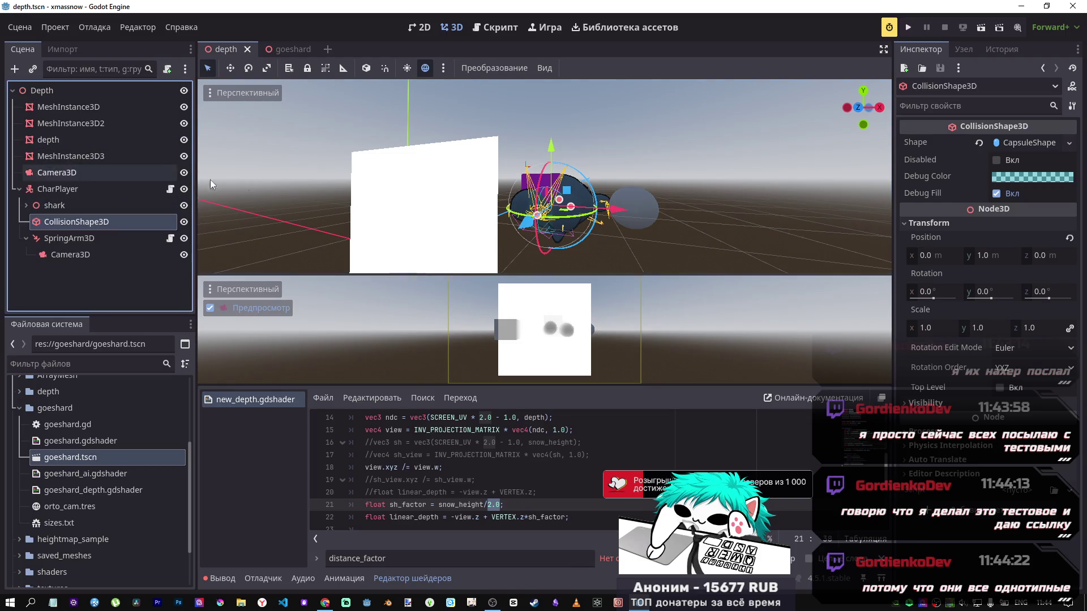
{"action": "left_click_drag", "start_coordinate": [211, 184], "coordinate": [224, 249]}
{"action": "mouse_move", "coordinate": [491, 168]}
{"action": "left_mouse_down"}
{"action": "mouse_move", "coordinate": [491, 187]}
{"action": "mouse_move", "coordinate": [490, 169]}
{"action": "left_mouse_up"}
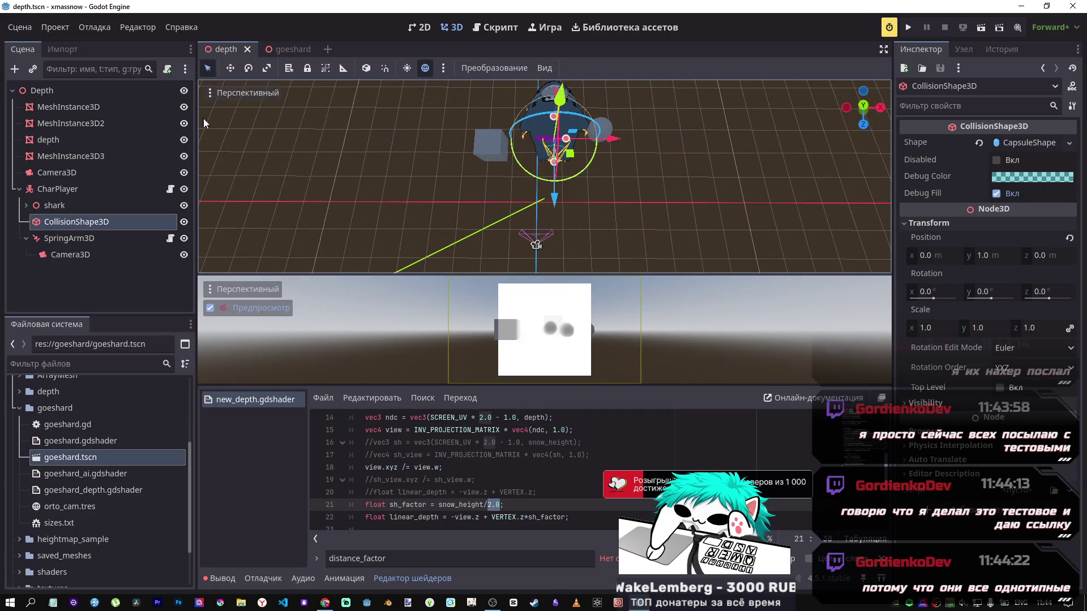
Move CharPlayer 1.341 units along Z so the shark silhouettes in the depth preview.
{"action": "left_click", "coordinate": [57, 188]}
{"action": "mouse_move", "coordinate": [555, 225]}
{"action": "left_mouse_down"}
{"action": "mouse_move", "coordinate": [565, 267]}
{"action": "mouse_move", "coordinate": [576, 220]}
{"action": "mouse_move", "coordinate": [573, 256]}
{"action": "mouse_move", "coordinate": [575, 246]}
{"action": "left_mouse_up"}
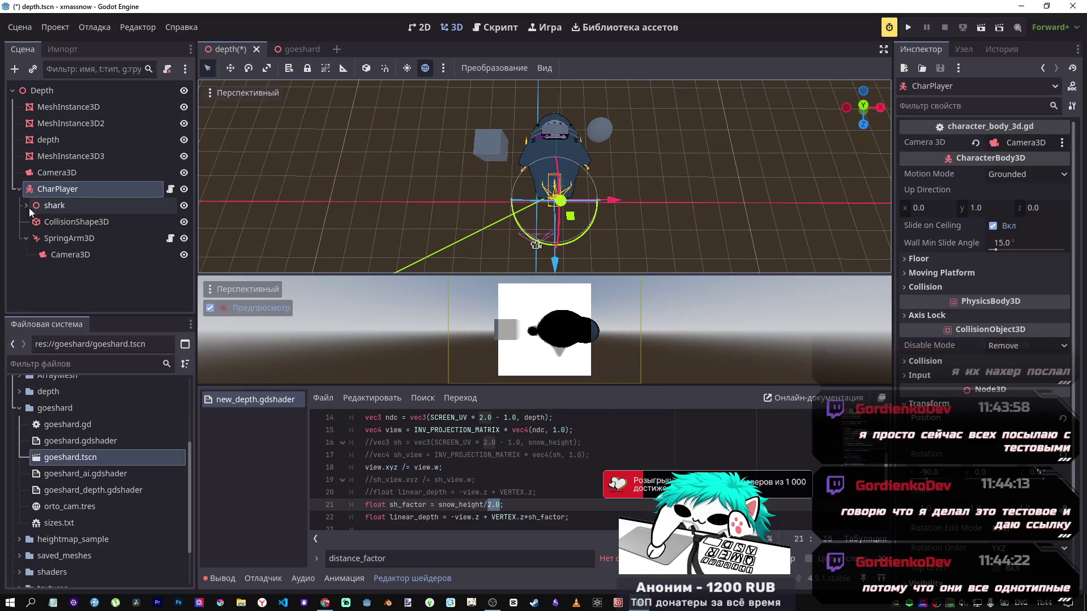
{"action": "mouse_move", "coordinate": [574, 195]}
{"action": "left_mouse_down"}
{"action": "mouse_move", "coordinate": [574, 173]}
{"action": "mouse_move", "coordinate": [595, 187]}
{"action": "left_mouse_up"}
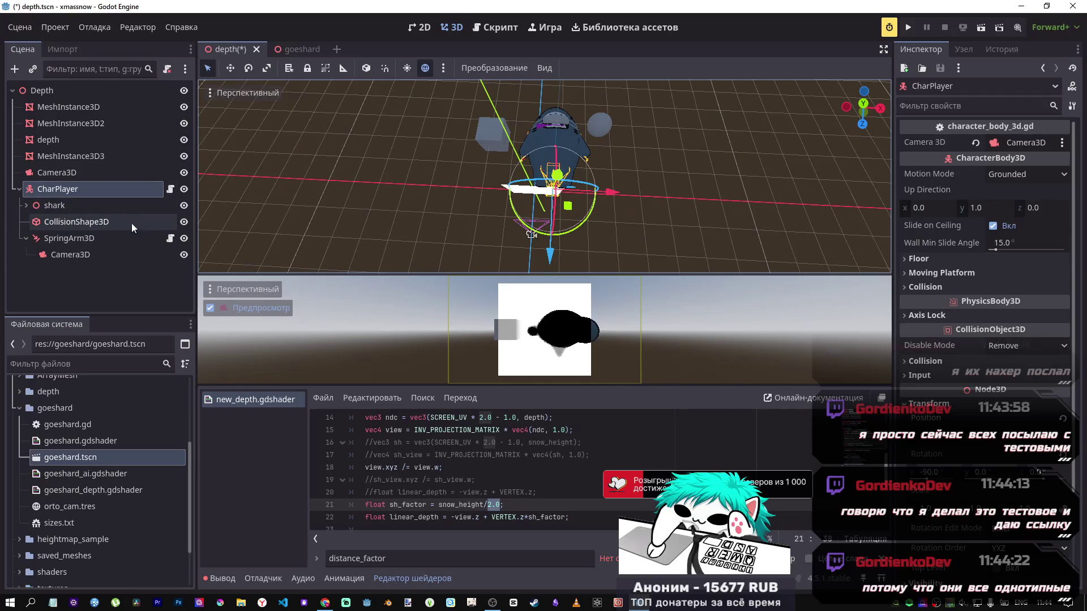
{"action": "scroll", "coordinate": [525, 486], "scroll_direction": "up", "scroll_amount": 2}
{"action": "scroll", "coordinate": [525, 486], "scroll_direction": "down", "scroll_amount": 3}
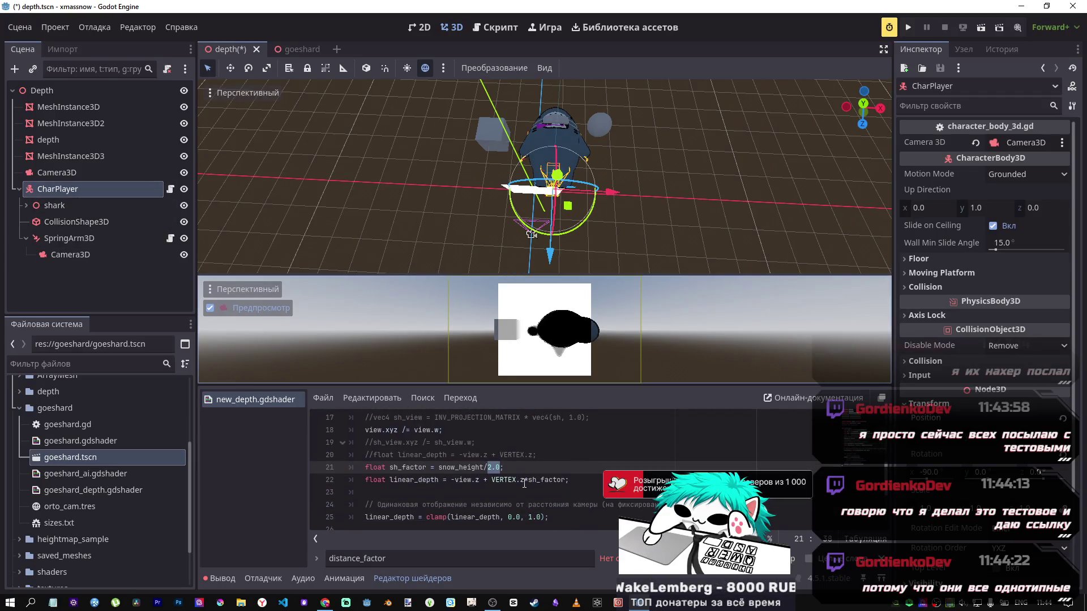
{"action": "scroll", "coordinate": [523, 481], "scroll_direction": "up", "scroll_amount": 3}
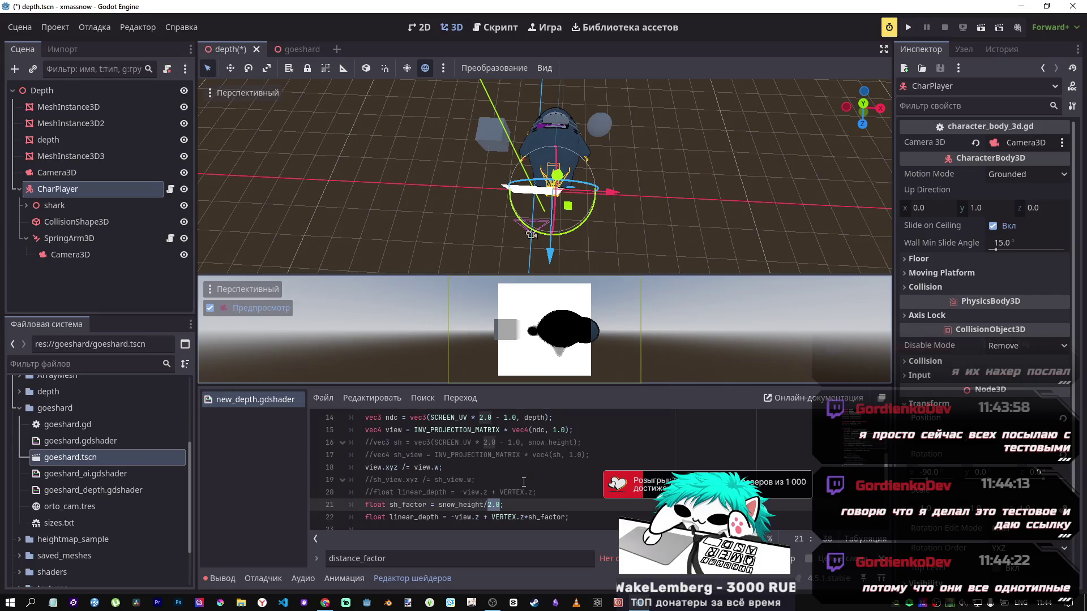
Drag CharPlayer about 0.943 units back along Z, leaving two small dark spots.
{"action": "scroll", "coordinate": [523, 481], "scroll_direction": "up", "scroll_amount": 1}
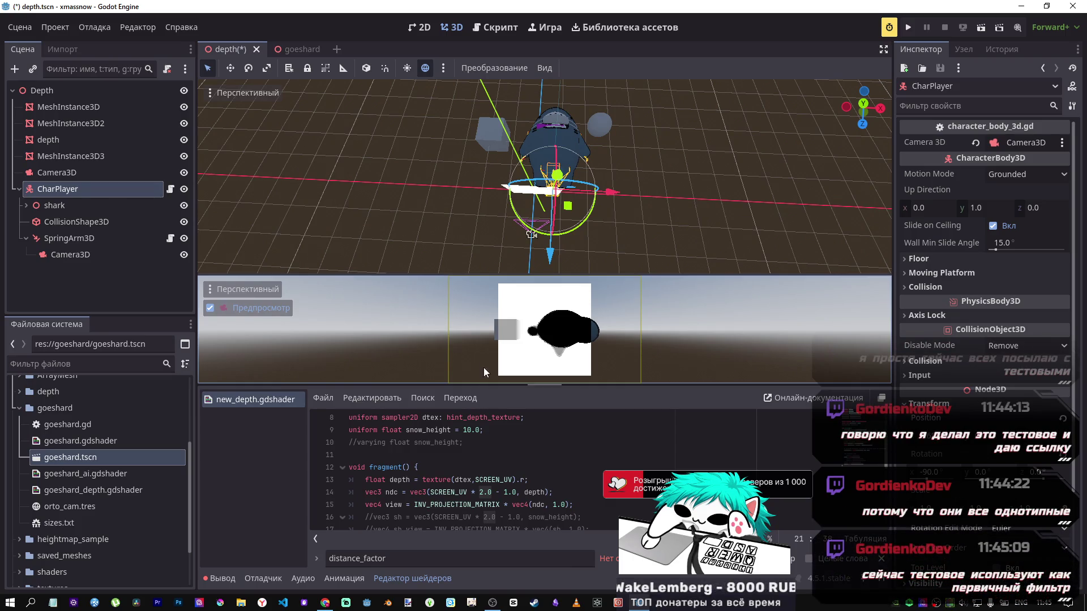
{"action": "left_click_drag", "start_coordinate": [555, 258], "coordinate": [551, 220]}
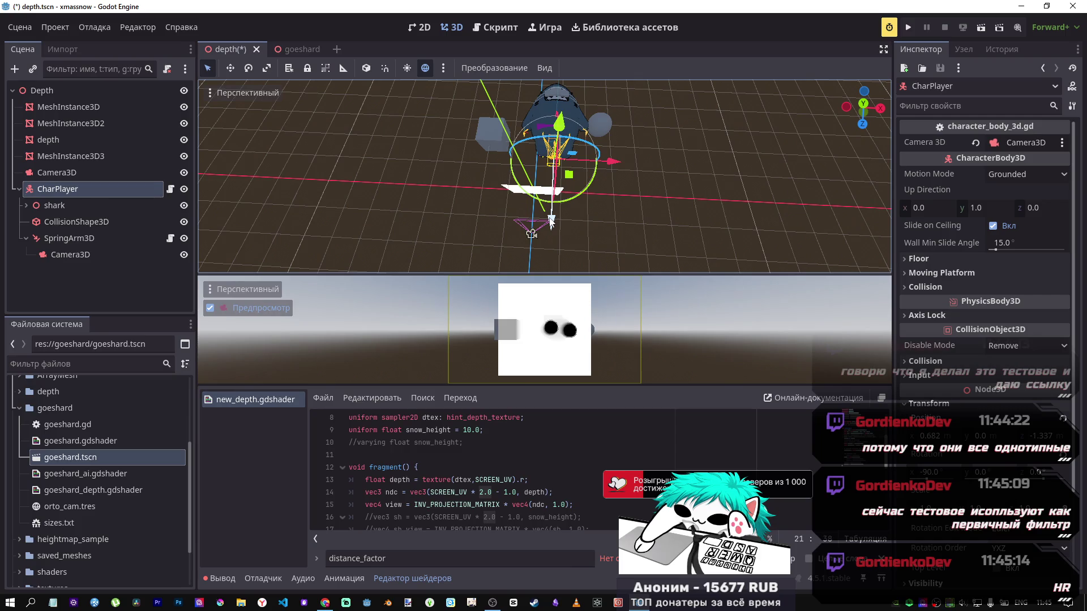
Move Camera3D 3.923 units along Z, switch it to Orthogonal projection, then adjust Z by 1.226.
{"action": "left_click", "coordinate": [548, 224]}
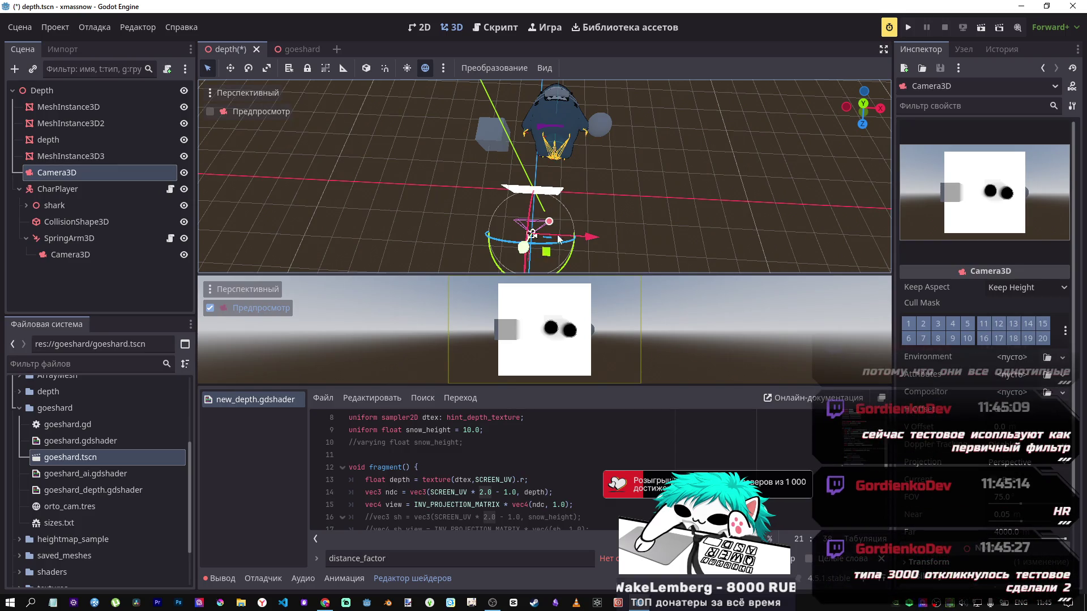
{"action": "mouse_move", "coordinate": [339, 165]}
{"action": "left_mouse_down"}
{"action": "mouse_move", "coordinate": [236, 162]}
{"action": "mouse_move", "coordinate": [405, 159]}
{"action": "left_mouse_up"}
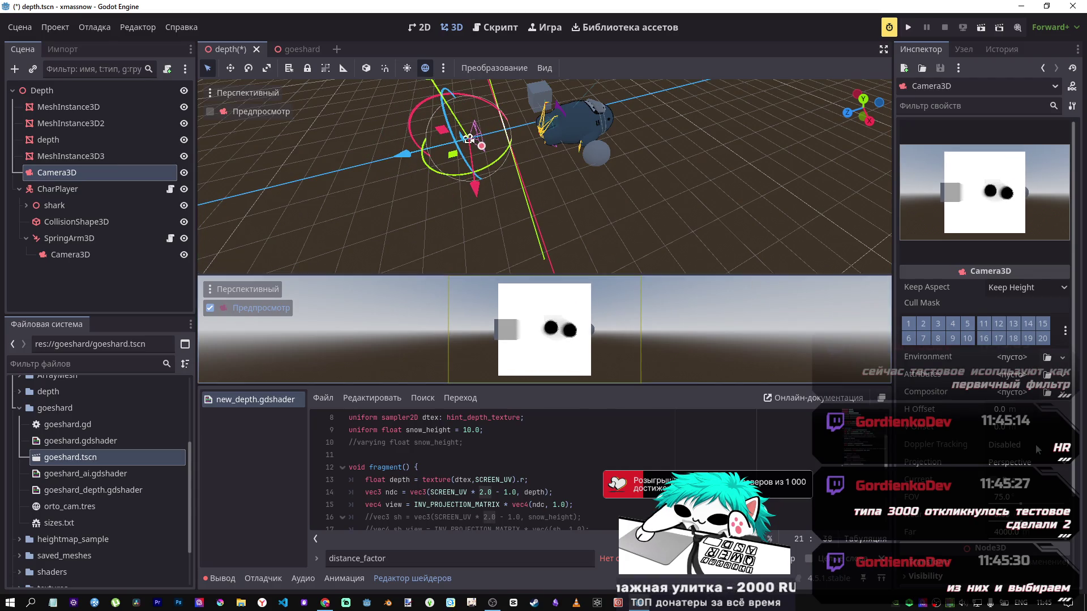
{"action": "left_click", "coordinate": [1028, 465]}
{"action": "left_click", "coordinate": [1025, 497]}
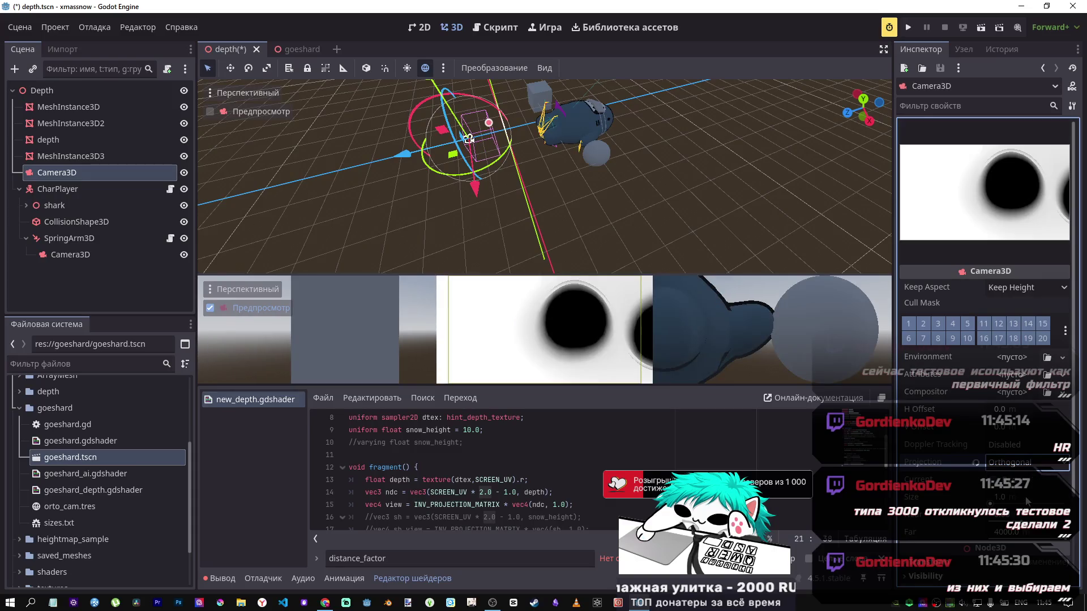
{"action": "mouse_move", "coordinate": [422, 152]}
{"action": "left_mouse_down"}
{"action": "mouse_move", "coordinate": [325, 158]}
{"action": "mouse_move", "coordinate": [411, 159]}
{"action": "left_mouse_up"}
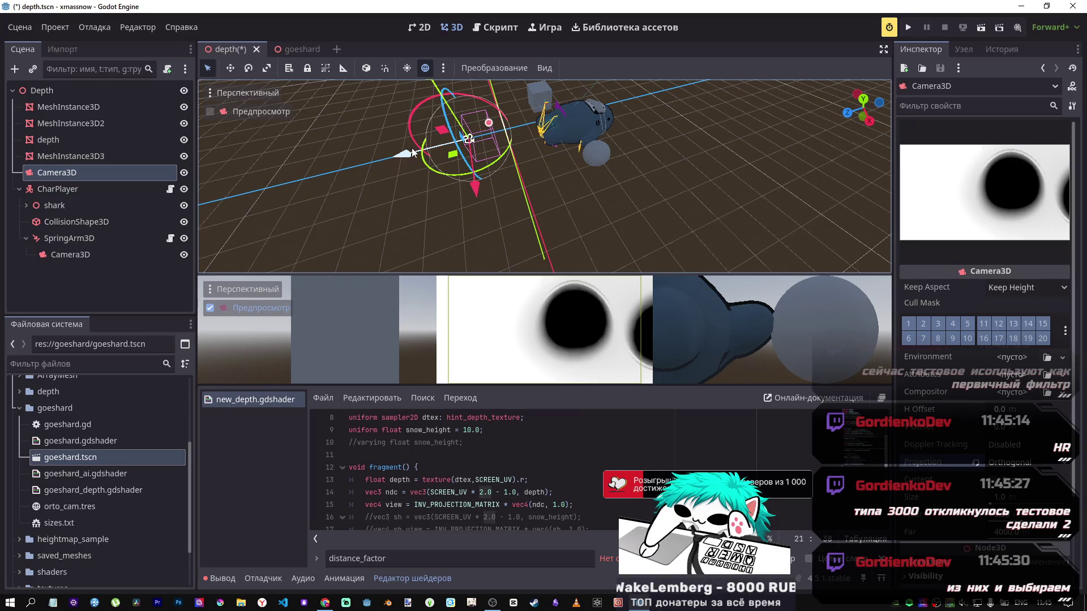
Pull the camera back along Z to lighten the depth, try shifting SpringArm3D, then reselect CharPlayer.
{"action": "mouse_move", "coordinate": [552, 147]}
{"action": "left_mouse_down"}
{"action": "mouse_move", "coordinate": [586, 138]}
{"action": "mouse_move", "coordinate": [591, 118]}
{"action": "mouse_move", "coordinate": [584, 140]}
{"action": "mouse_move", "coordinate": [562, 142]}
{"action": "left_mouse_up"}
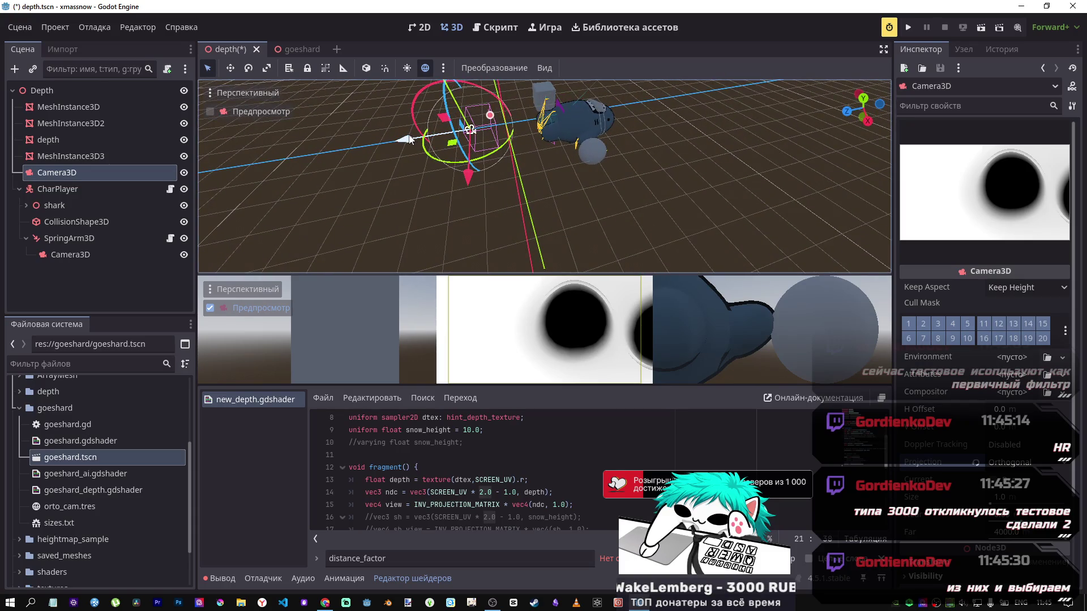
{"action": "left_click_drag", "start_coordinate": [404, 143], "coordinate": [417, 143]}
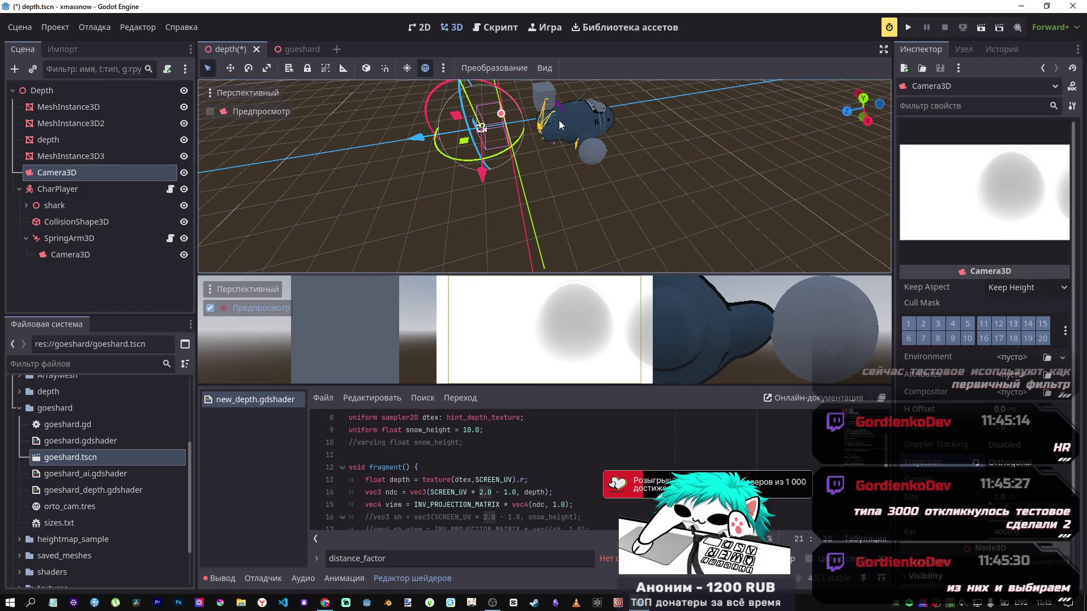
{"action": "left_click", "coordinate": [494, 135]}
{"action": "mouse_move", "coordinate": [494, 135]}
{"action": "left_mouse_down"}
{"action": "mouse_move", "coordinate": [531, 132]}
{"action": "mouse_move", "coordinate": [531, 140]}
{"action": "left_mouse_up"}
{"action": "left_click", "coordinate": [612, 120]}
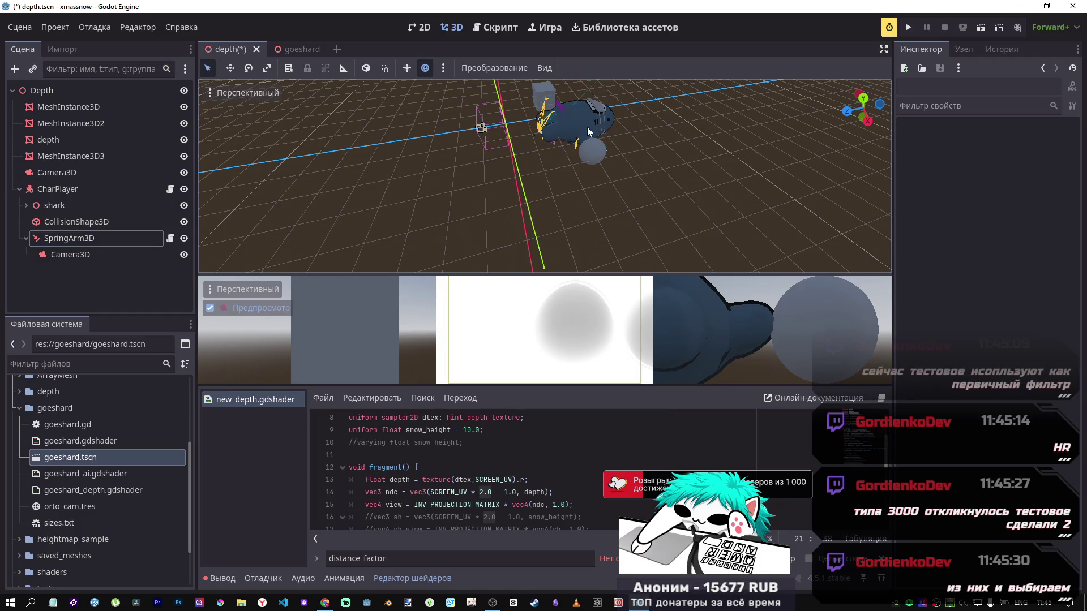
{"action": "left_click", "coordinate": [588, 132]}
Shift CharPlayer along Z, then 0.429 units back, until the preview shows soft grey blobs.
{"action": "mouse_move", "coordinate": [482, 138]}
{"action": "left_mouse_down"}
{"action": "mouse_move", "coordinate": [496, 142]}
{"action": "mouse_move", "coordinate": [455, 141]}
{"action": "left_mouse_up"}
{"action": "mouse_move", "coordinate": [509, 177]}
{"action": "left_mouse_down"}
{"action": "mouse_move", "coordinate": [572, 139]}
{"action": "mouse_move", "coordinate": [538, 165]}
{"action": "mouse_move", "coordinate": [529, 157]}
{"action": "left_mouse_up"}
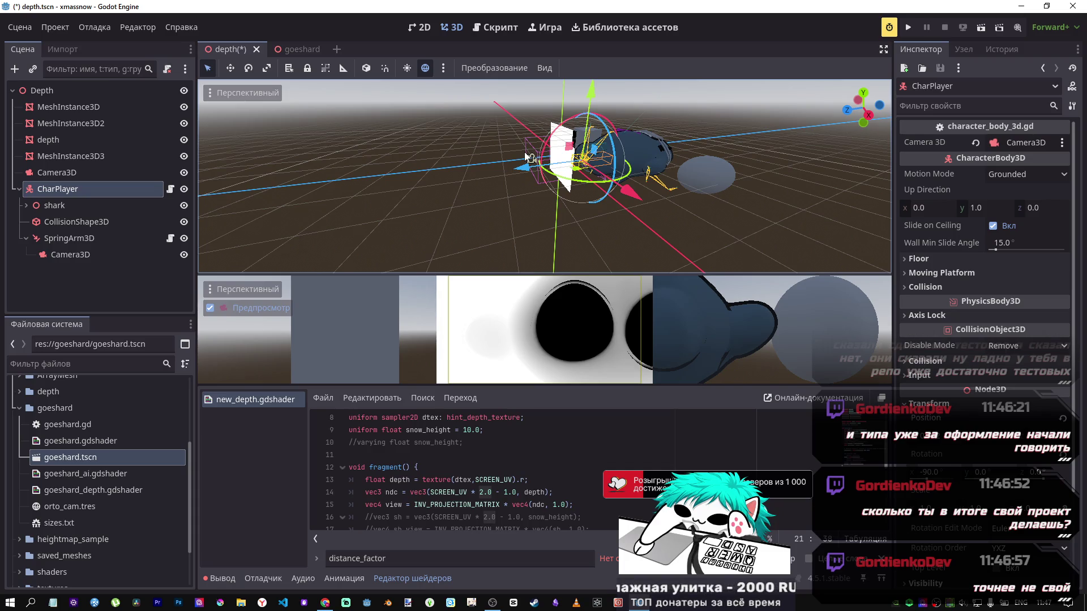
{"action": "mouse_move", "coordinate": [524, 171]}
{"action": "left_mouse_down"}
{"action": "mouse_move", "coordinate": [538, 168]}
{"action": "mouse_move", "coordinate": [507, 166]}
{"action": "mouse_move", "coordinate": [535, 168]}
{"action": "left_mouse_up"}
Select the depth plane node to show its Snow Height of 4.0 in the Inspector.
{"action": "scroll", "coordinate": [456, 476], "scroll_direction": "down", "scroll_amount": 3}
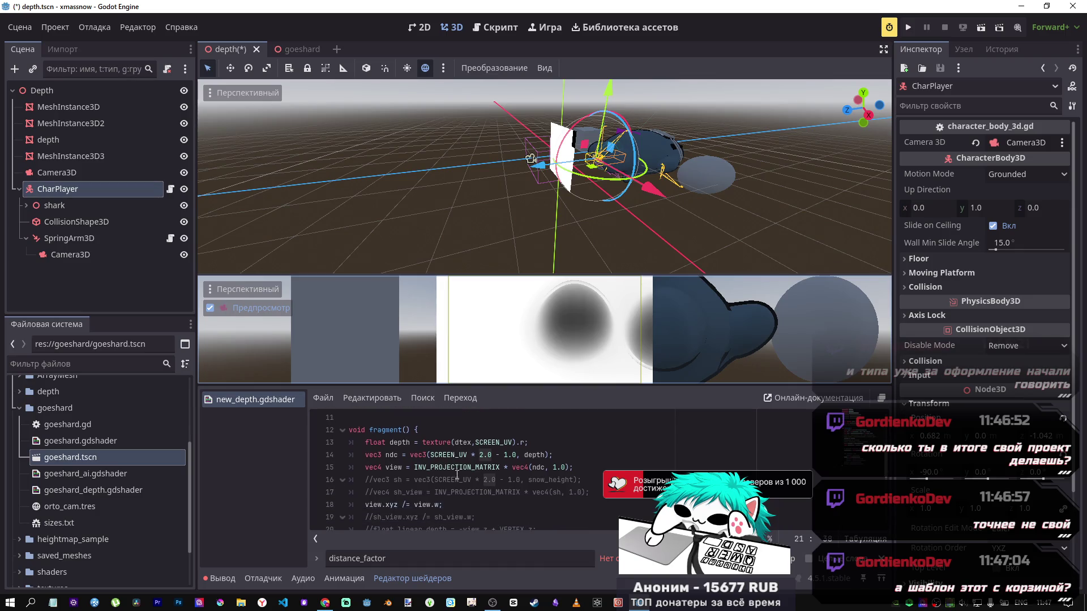
{"action": "scroll", "coordinate": [530, 487], "scroll_direction": "up", "scroll_amount": 3}
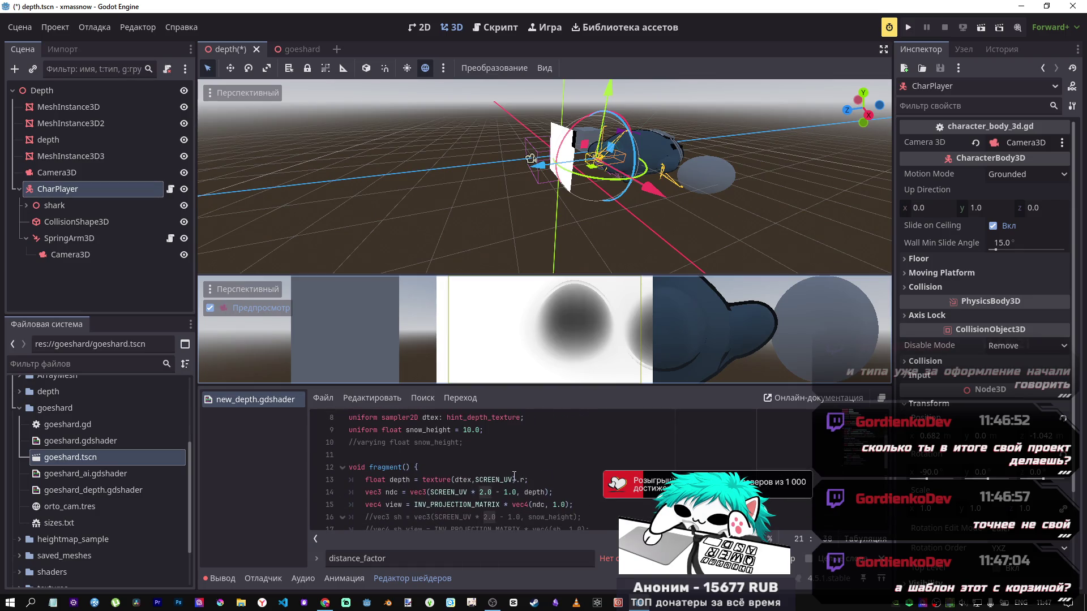
{"action": "scroll", "coordinate": [514, 475], "scroll_direction": "down", "scroll_amount": 3}
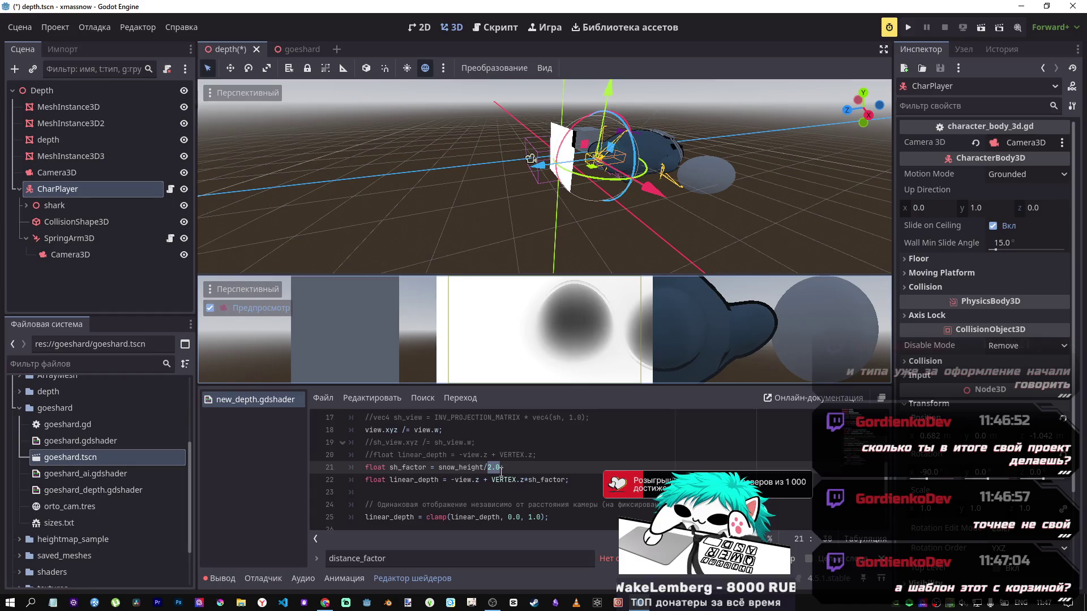
{"action": "left_click", "coordinate": [60, 156]}
{"action": "left_click", "coordinate": [59, 148]}
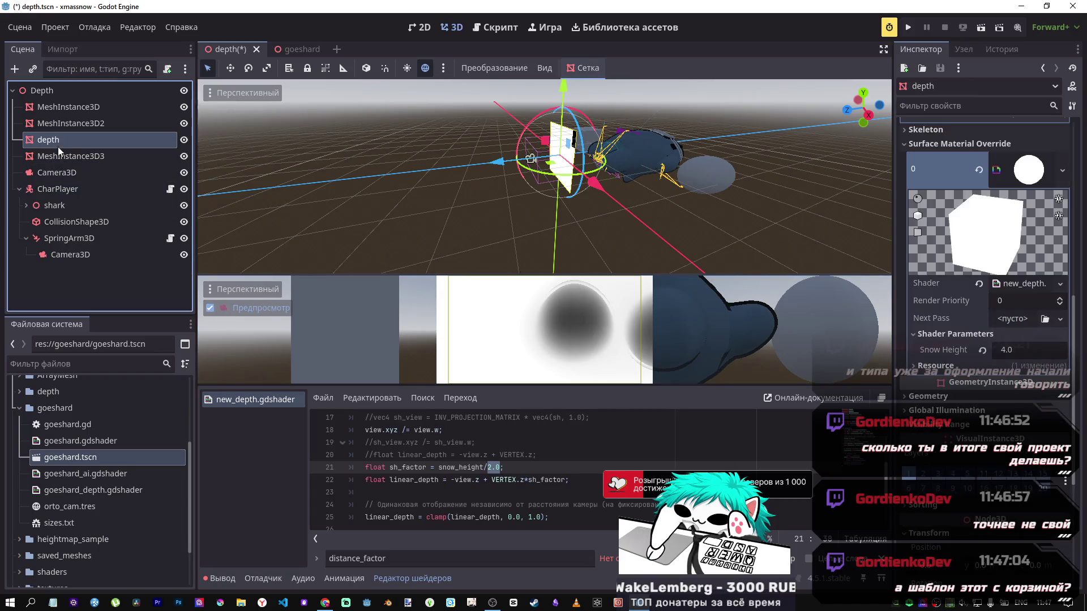
Set the depth plane's Snow Height to 1.0 and save the scene.
{"action": "left_click", "coordinate": [983, 351]}
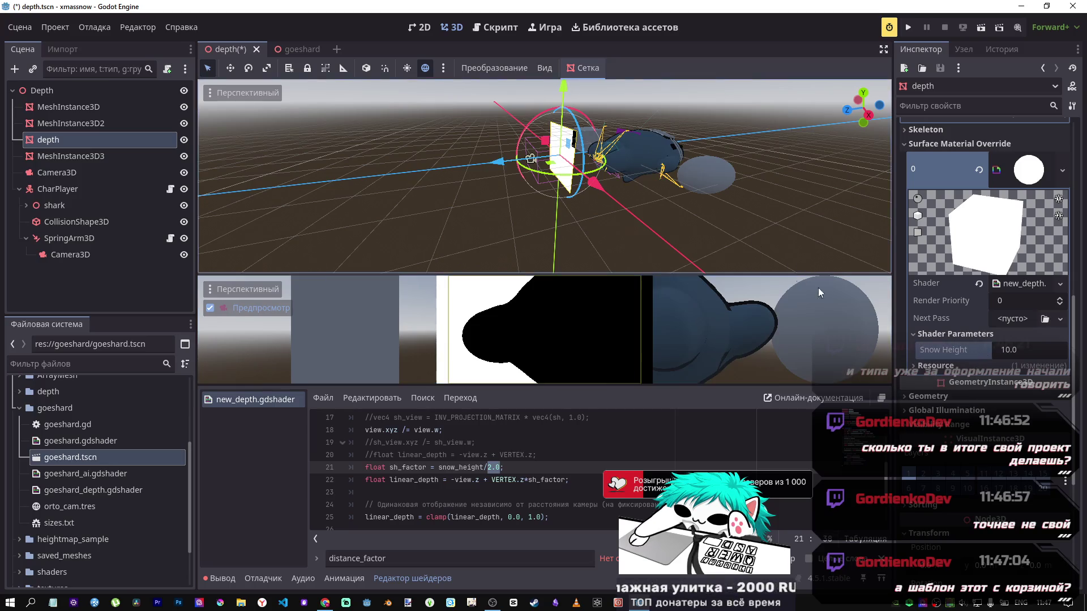
{"action": "left_click", "coordinate": [1000, 352]}
{"action": "type", "text": "1"}
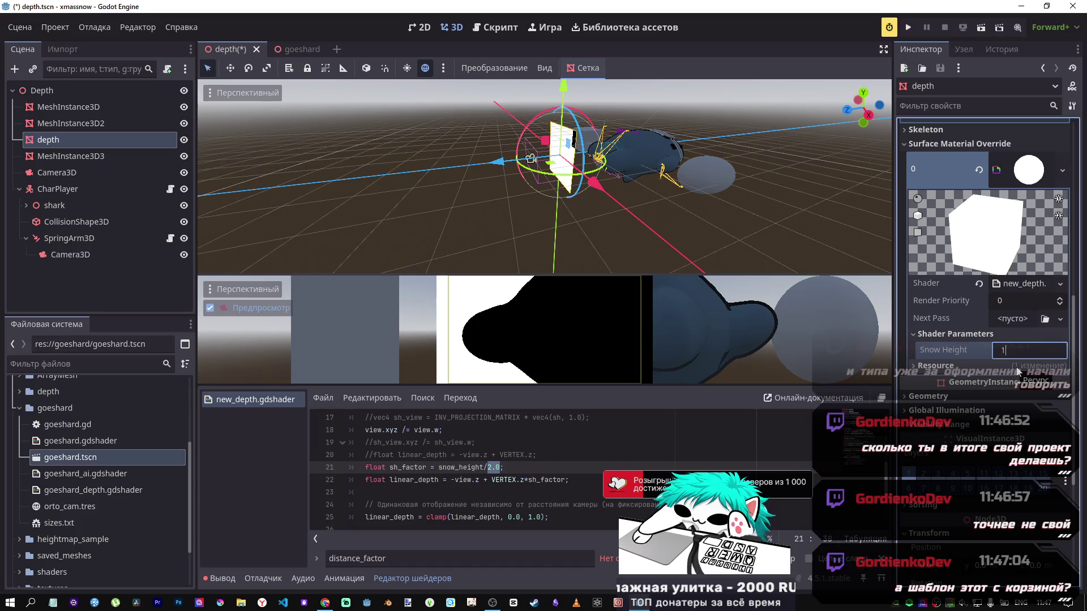
{"action": "type", "text": ".0"}
{"action": "key", "text": "Return"}
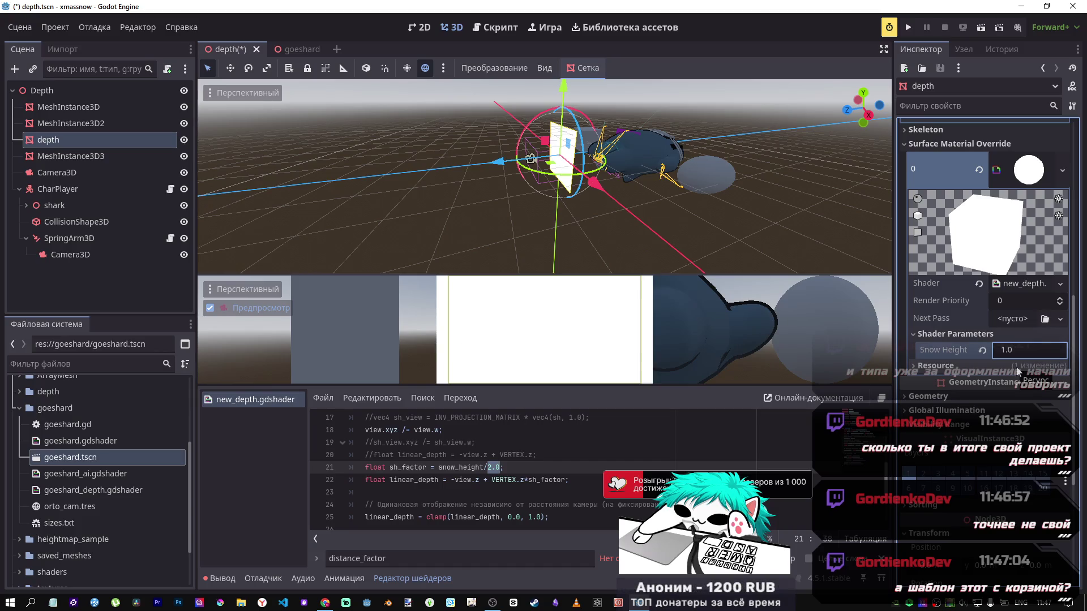
{"action": "key", "text": "ctrl+s"}
Try moving the depth plane and CharPlayer along Z, undoing both moves.
{"action": "left_click_drag", "start_coordinate": [498, 163], "coordinate": [486, 163]}
{"action": "key", "text": "ctrl+z"}
{"action": "left_click", "coordinate": [635, 165]}
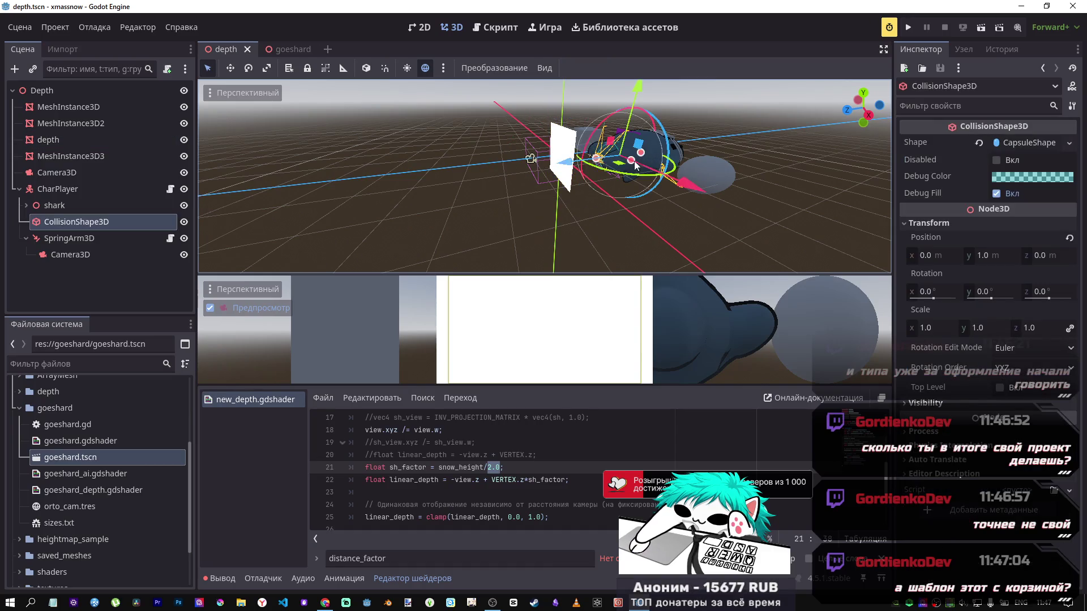
{"action": "left_click", "coordinate": [539, 166]}
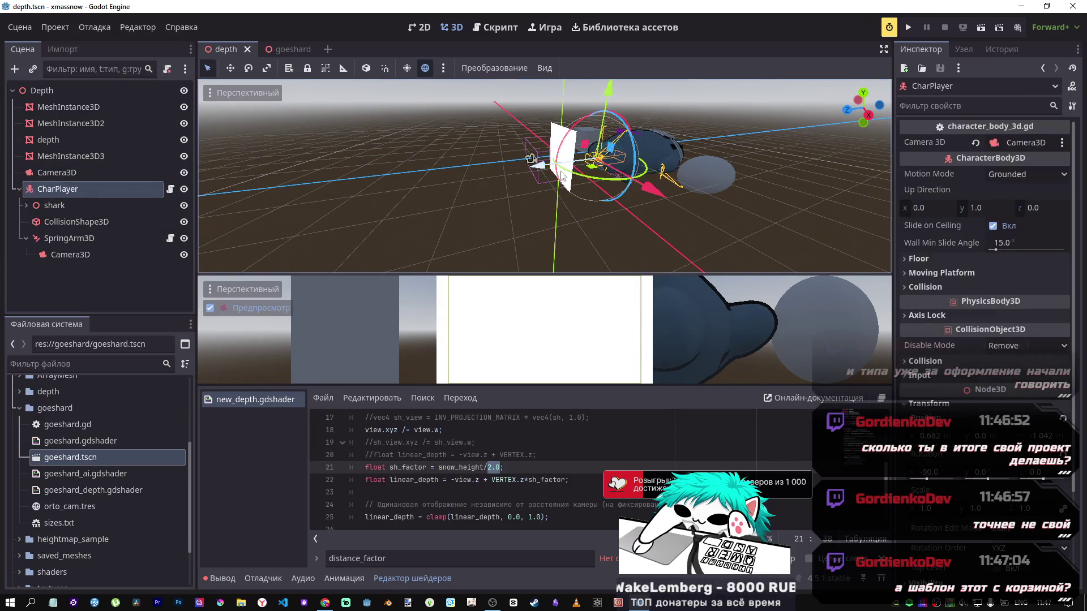
{"action": "mouse_move", "coordinate": [539, 165]}
{"action": "left_mouse_down"}
{"action": "mouse_move", "coordinate": [498, 171]}
{"action": "mouse_move", "coordinate": [524, 199]}
{"action": "left_mouse_up"}
{"action": "key", "text": "ctrl+z"}
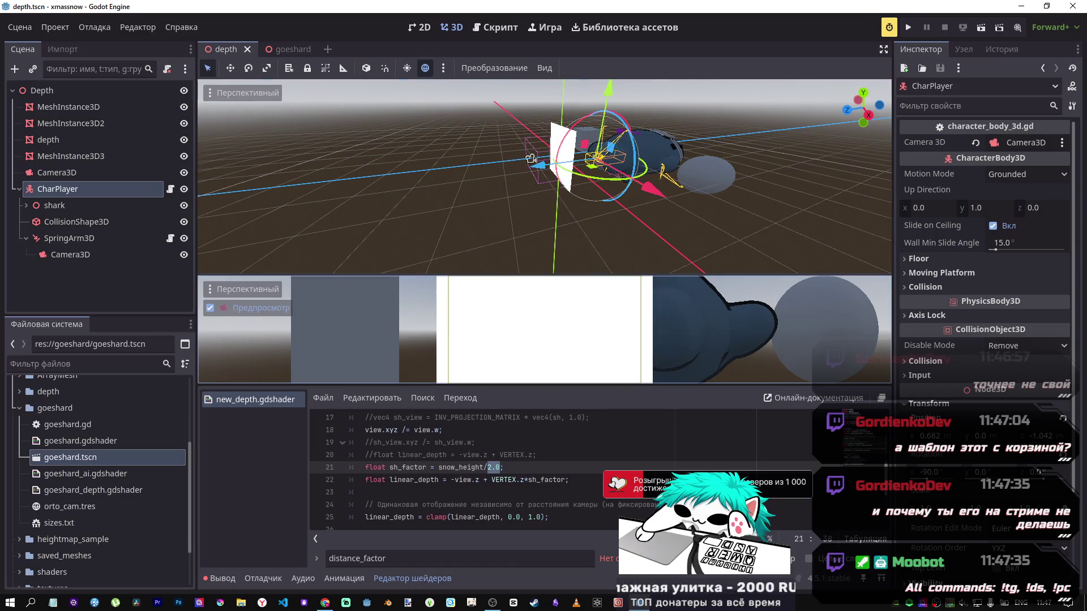
Change Snow Height to 2.0, save, and nudge CharPlayer 0.463 units along Z.
{"action": "left_click", "coordinate": [74, 136]}
{"action": "left_click", "coordinate": [1019, 352]}
{"action": "type", "text": "2"}
{"action": "key", "text": "Return"}
{"action": "key", "text": "ctrl+s"}
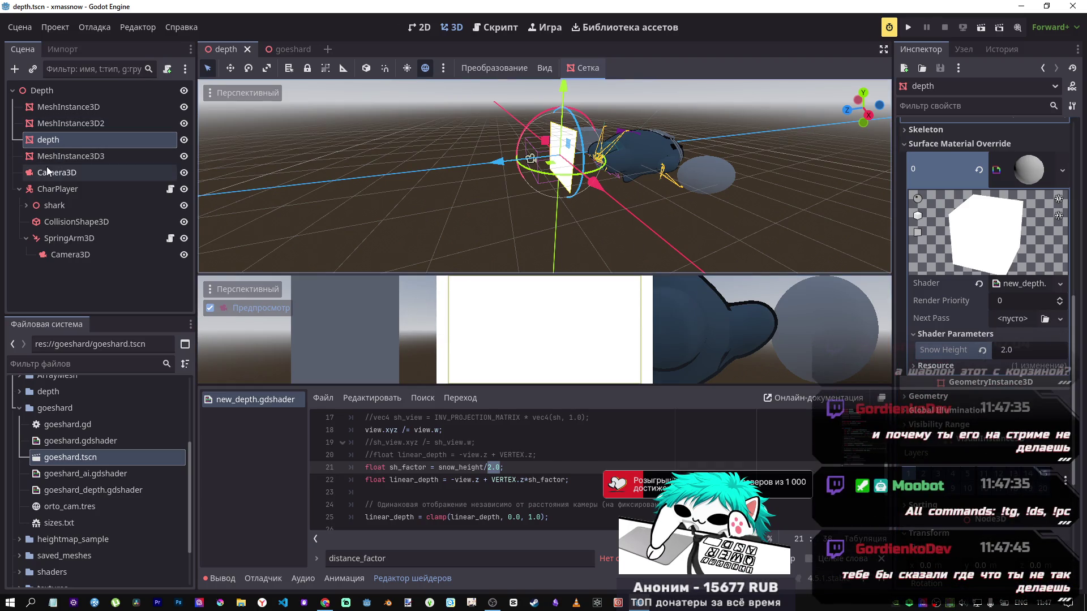
{"action": "left_click", "coordinate": [63, 187]}
{"action": "mouse_move", "coordinate": [539, 170]}
{"action": "left_mouse_down"}
{"action": "mouse_move", "coordinate": [498, 168]}
{"action": "mouse_move", "coordinate": [528, 165]}
{"action": "mouse_move", "coordinate": [508, 174]}
{"action": "left_mouse_up"}
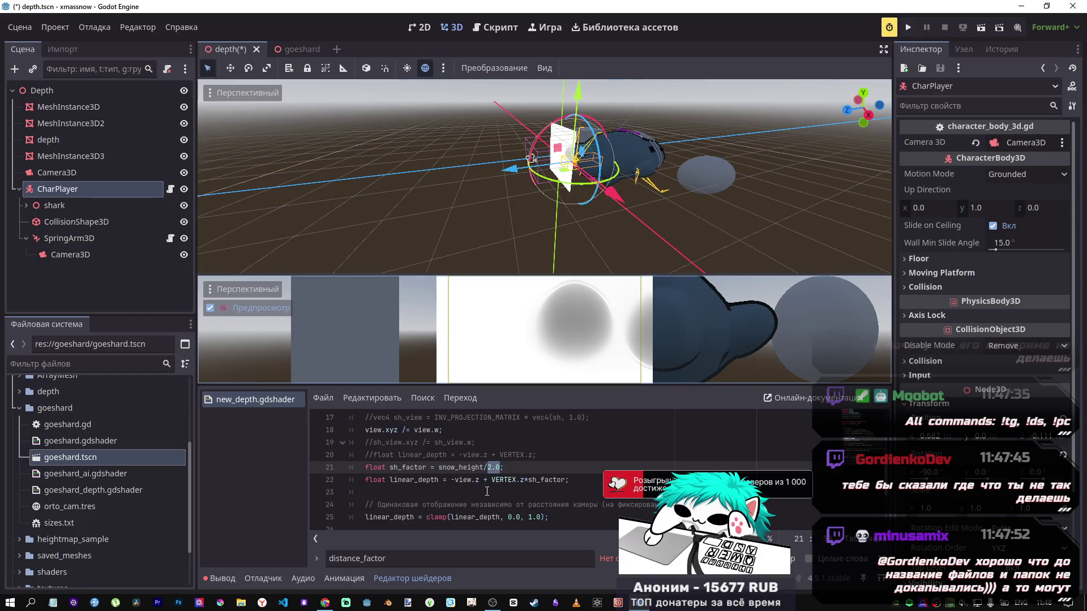
Put the shader editor's edit point on line 22 with Camera3D selected.
{"action": "key", "text": "Down"}
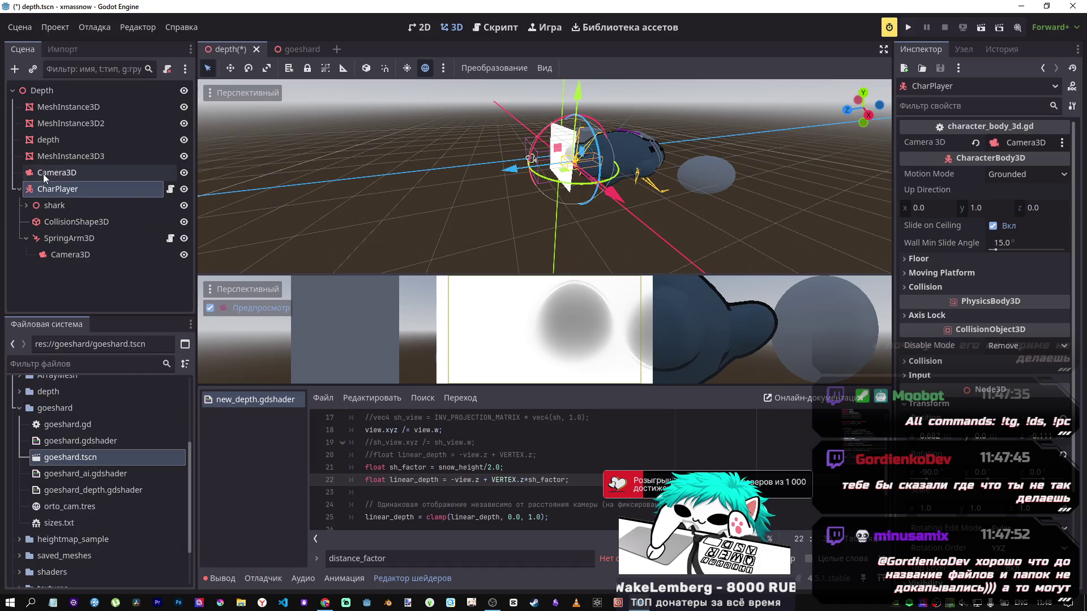
{"action": "left_click", "coordinate": [55, 174]}
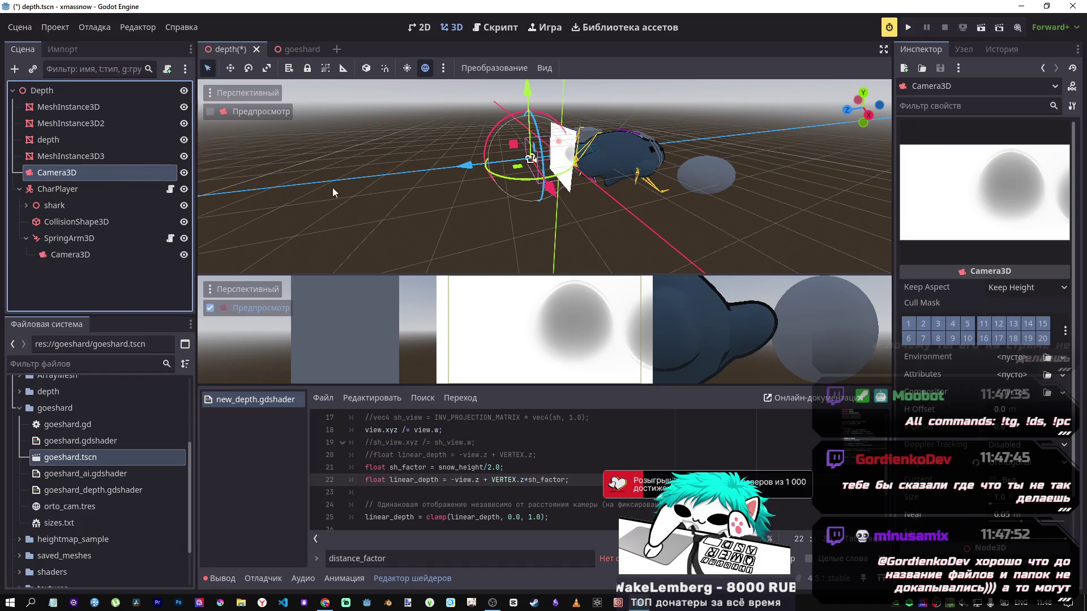
{"action": "left_click", "coordinate": [533, 480]}
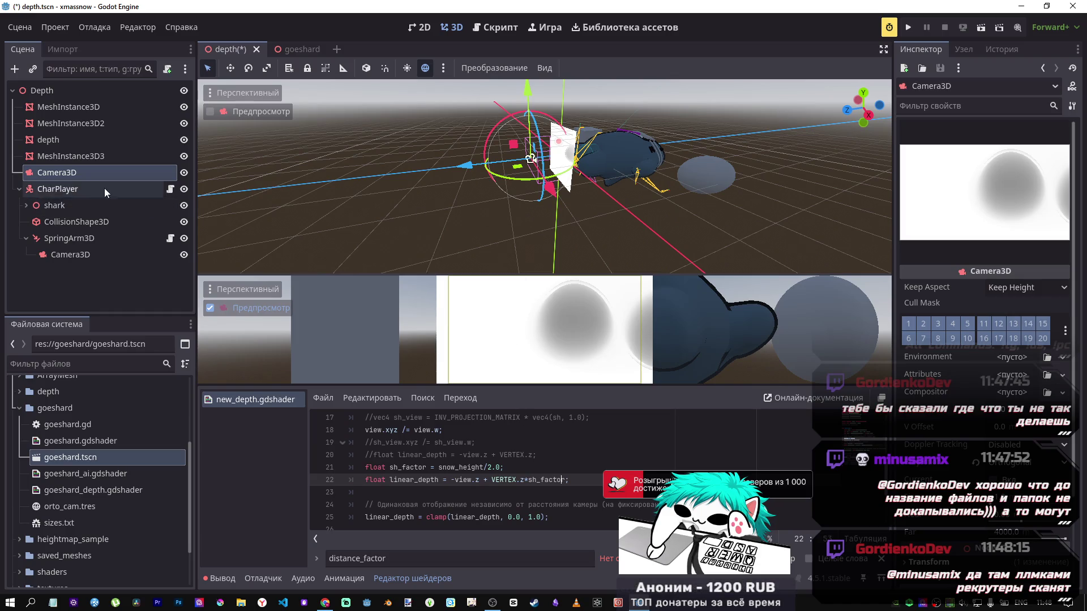
Slide the depth plane along Z and pull Camera3D back 5.172 units to frame it.
{"action": "left_click", "coordinate": [90, 142]}
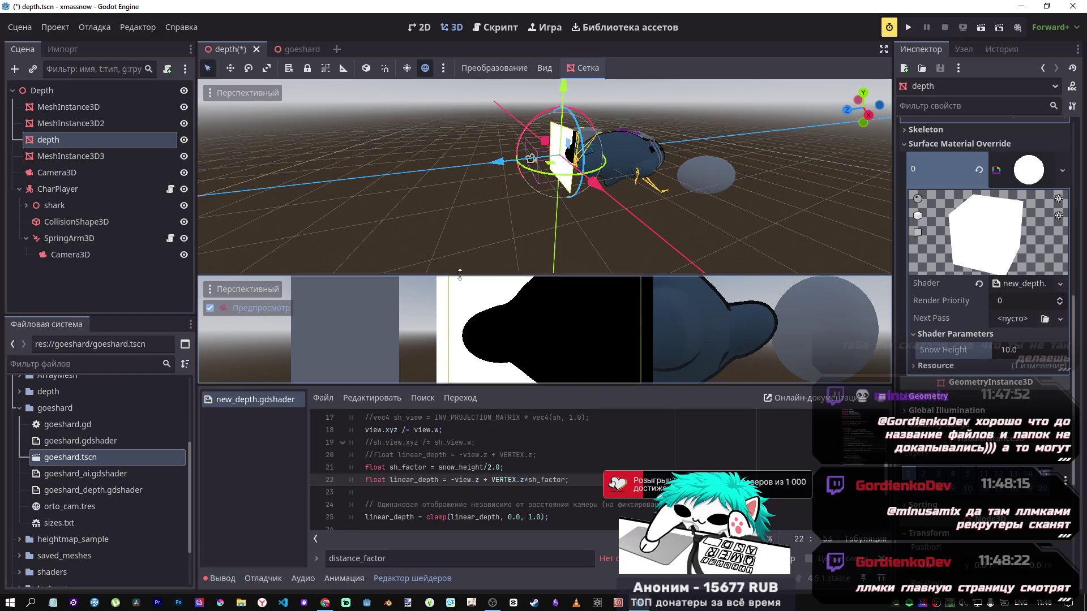
{"action": "mouse_move", "coordinate": [497, 162]}
{"action": "left_mouse_down"}
{"action": "mouse_move", "coordinate": [298, 163]}
{"action": "mouse_move", "coordinate": [463, 165]}
{"action": "left_mouse_up"}
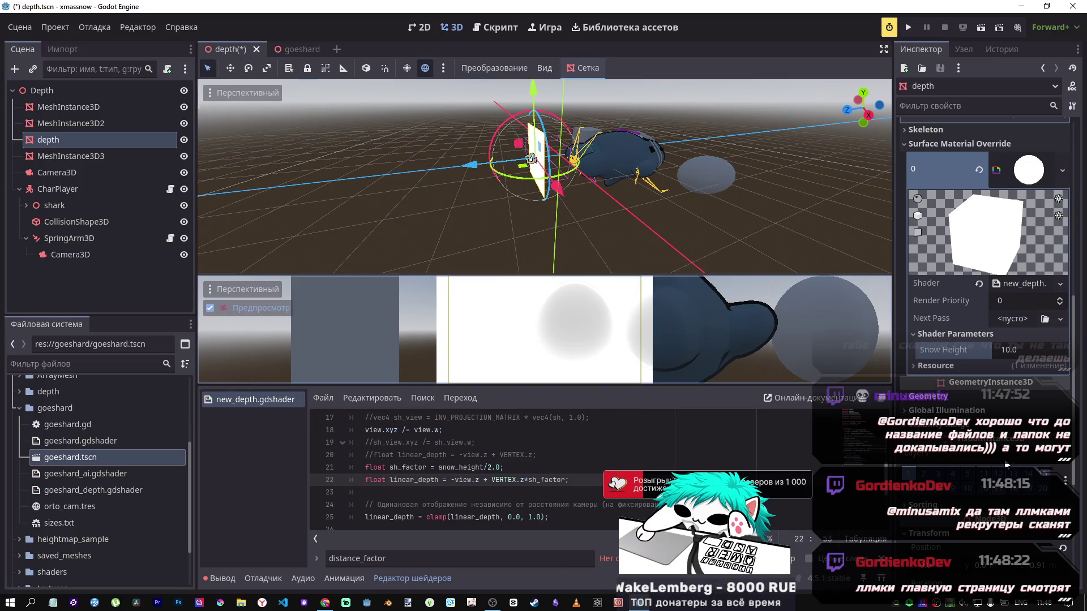
{"action": "left_click", "coordinate": [56, 173]}
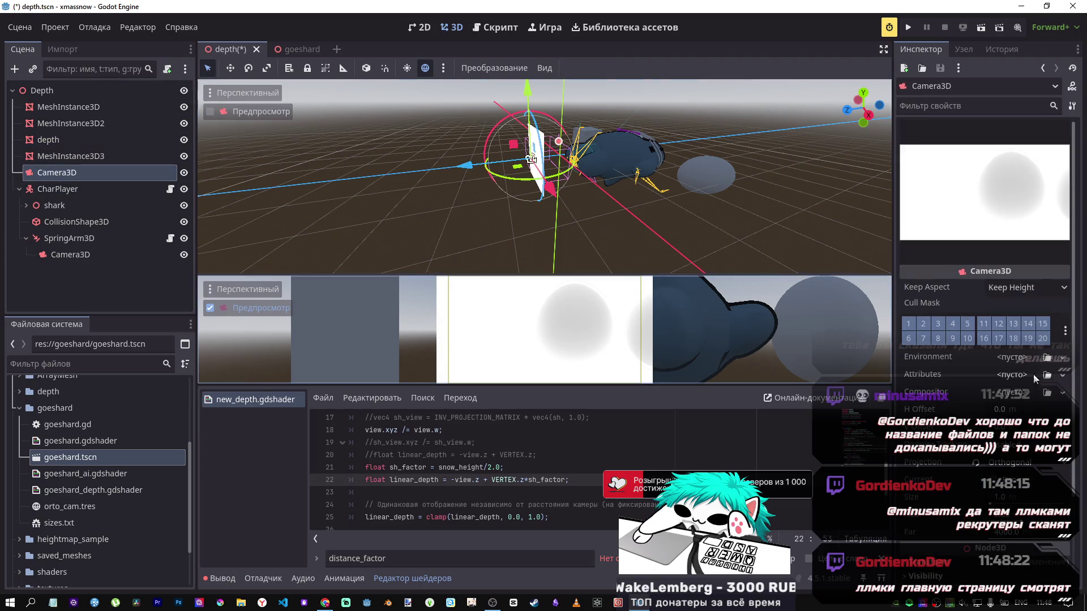
{"action": "left_click_drag", "start_coordinate": [464, 167], "coordinate": [174, 166]}
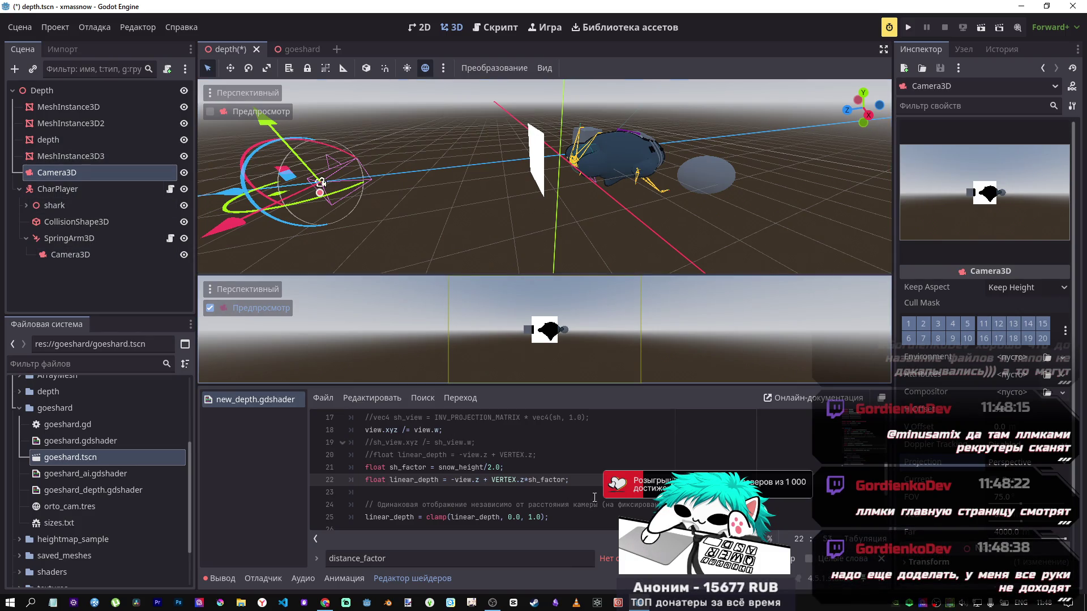
Move the cube mesh slightly back along its Z axis.
{"action": "left_click", "coordinate": [634, 162]}
{"action": "left_click_drag", "start_coordinate": [633, 162], "coordinate": [602, 161]}
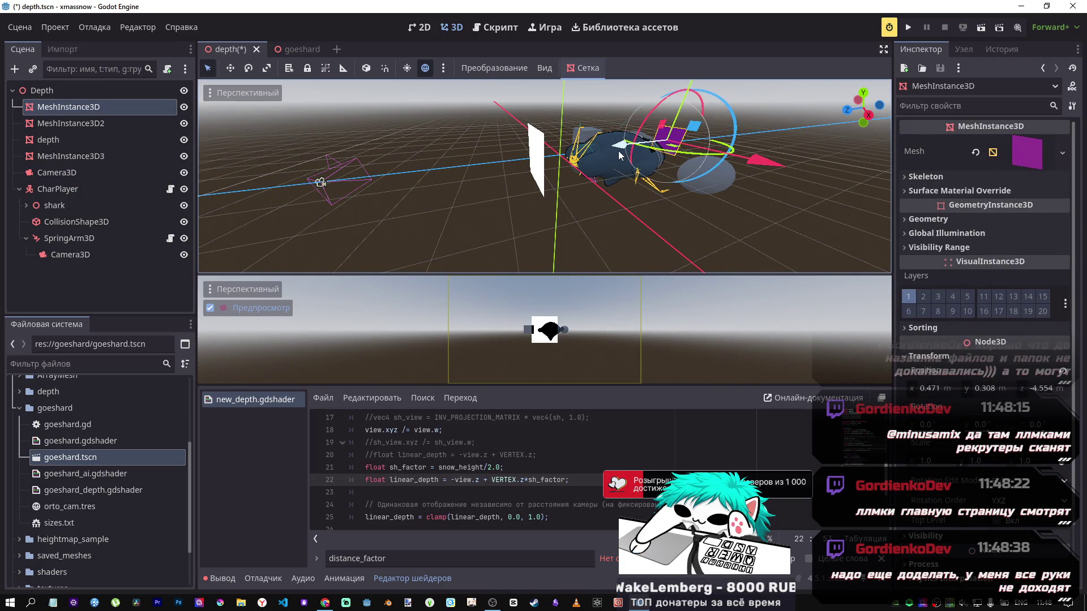
{"action": "left_click", "coordinate": [57, 124]}
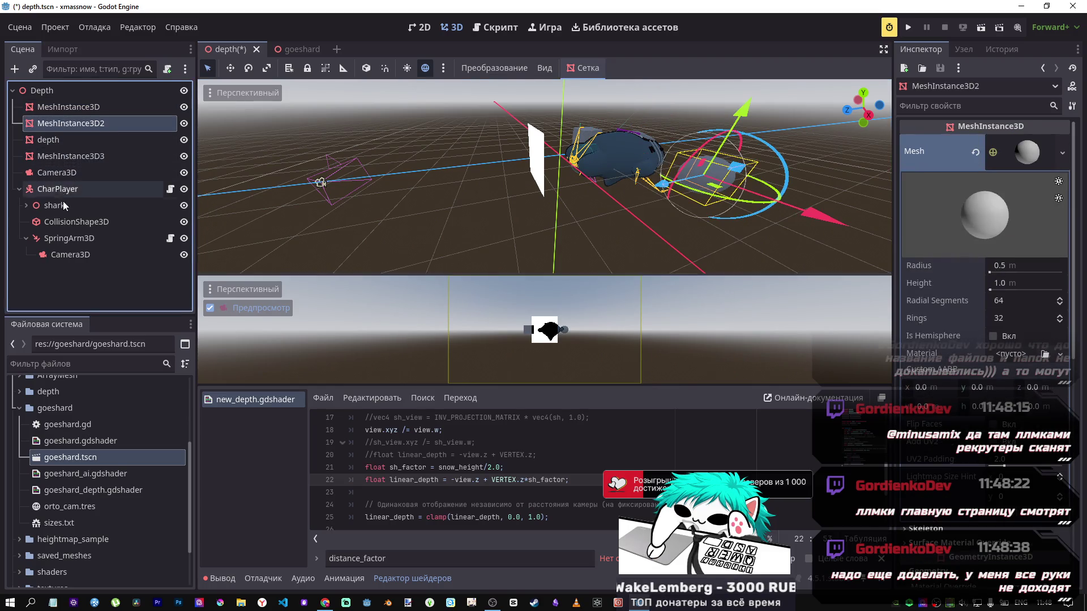
Select CharPlayer and push it far along Z, away from the depth plane.
{"action": "left_click", "coordinate": [20, 190]}
{"action": "left_click", "coordinate": [46, 190]}
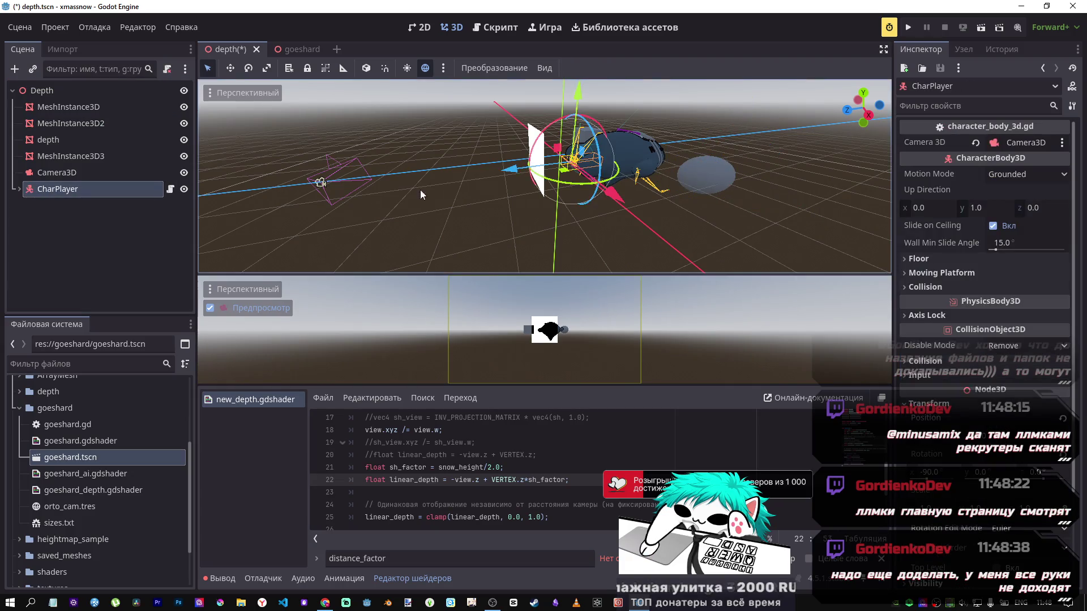
{"action": "mouse_move", "coordinate": [509, 171]}
{"action": "left_mouse_down"}
{"action": "mouse_move", "coordinate": [833, 135]}
{"action": "mouse_move", "coordinate": [543, 143]}
{"action": "mouse_move", "coordinate": [641, 142]}
{"action": "left_mouse_up"}
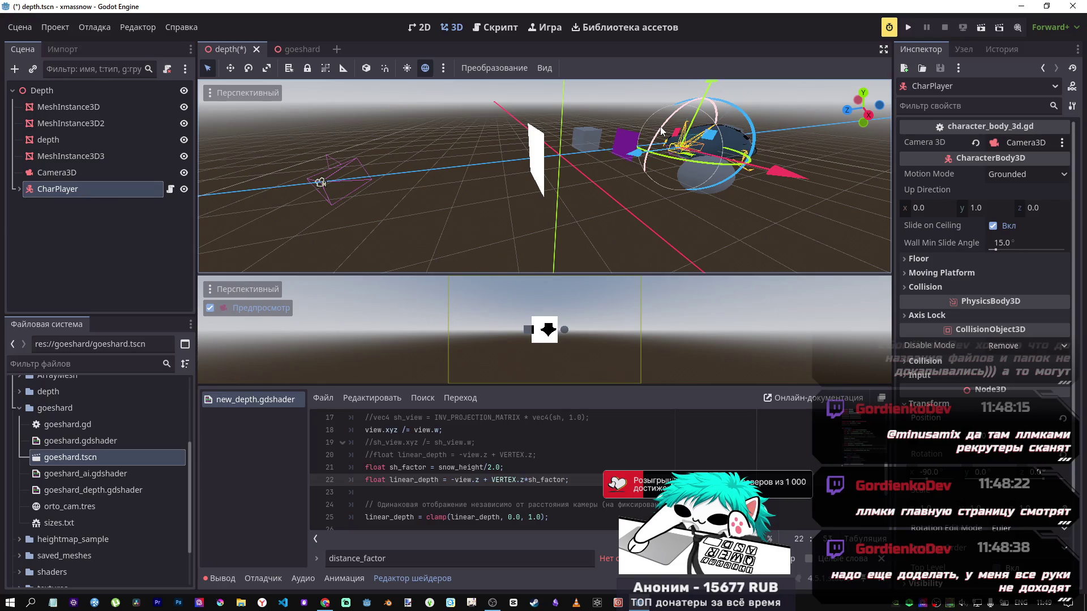
Move CharPlayer back toward the plane, enlarge the main 3D viewport, and switch to the browser.
{"action": "left_click", "coordinate": [1043, 603]}
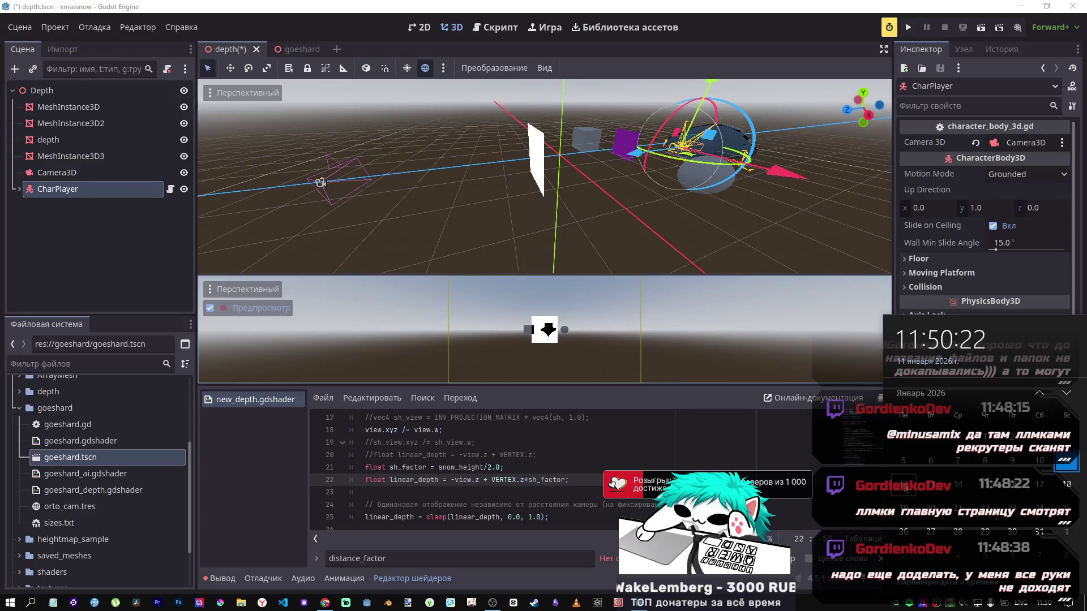
{"action": "left_click", "coordinate": [744, 605]}
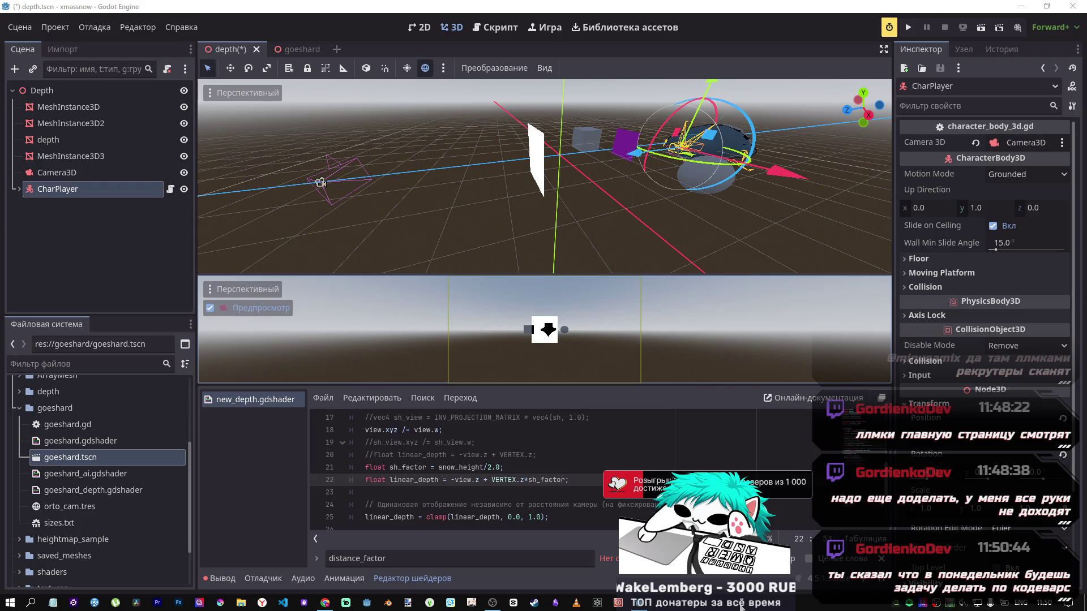
{"action": "mouse_move", "coordinate": [634, 153]}
{"action": "left_mouse_down"}
{"action": "mouse_move", "coordinate": [504, 168]}
{"action": "mouse_move", "coordinate": [588, 164]}
{"action": "left_mouse_up"}
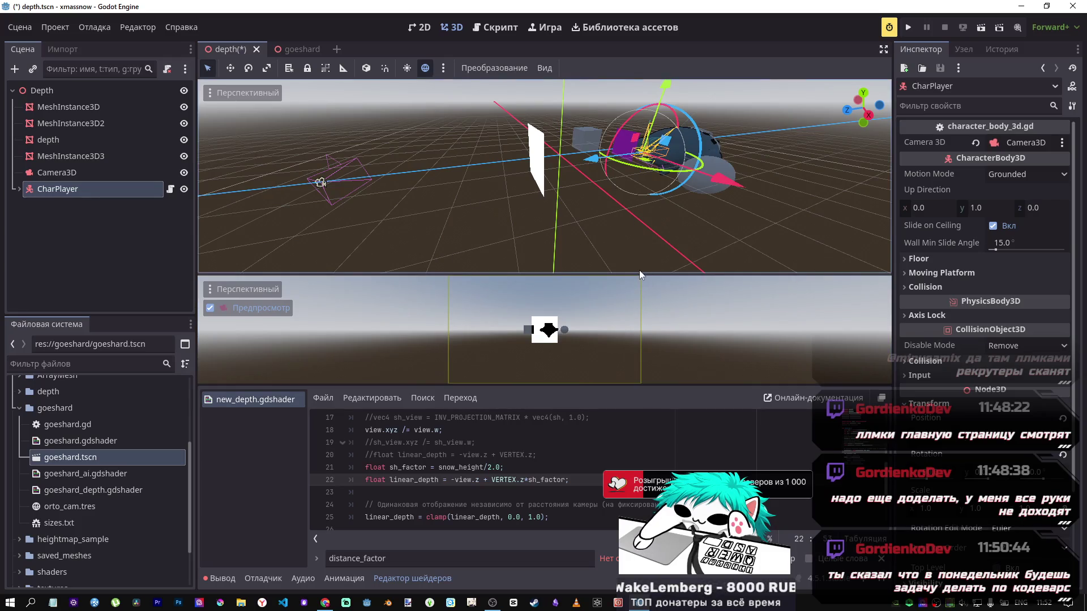
{"action": "left_click_drag", "start_coordinate": [638, 274], "coordinate": [638, 291]}
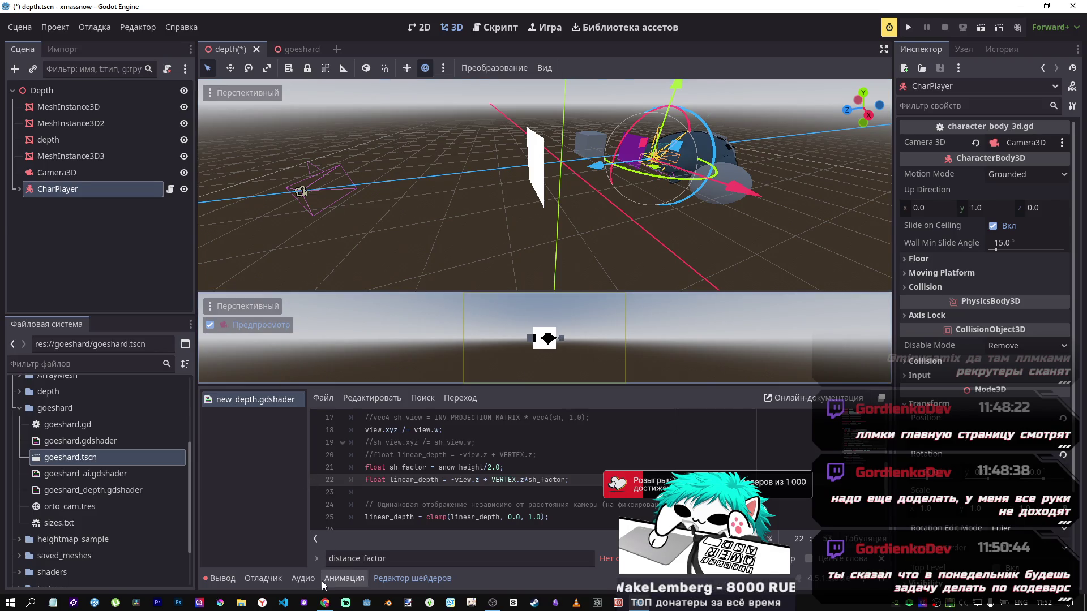
{"action": "left_click", "coordinate": [326, 604]}
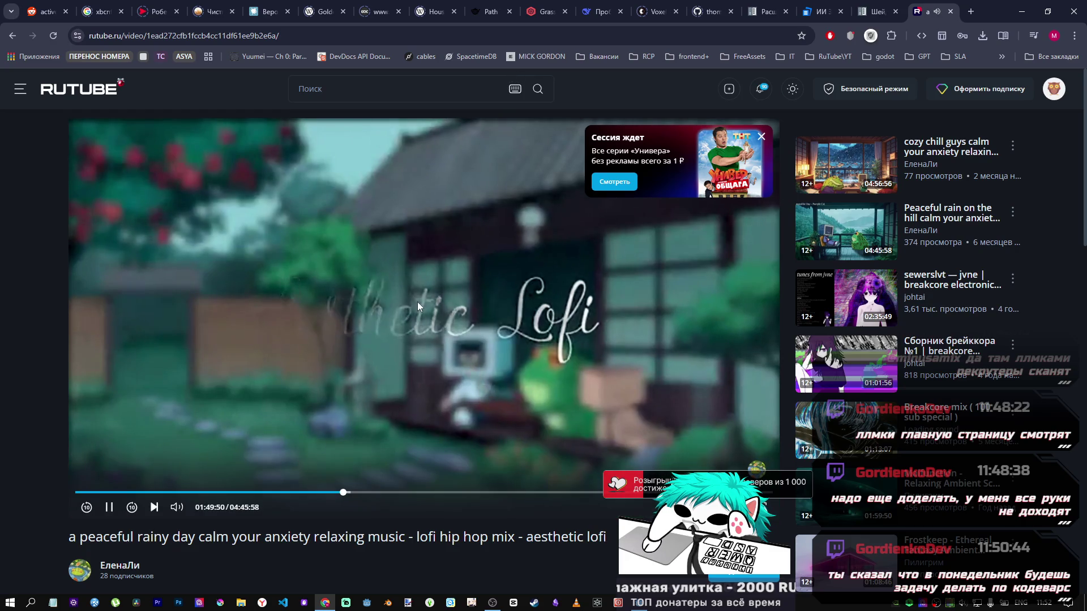
Bring the Godot editor with depth.tscn back in front of the RuTube video.
{"action": "mouse_move", "coordinate": [640, 602]}
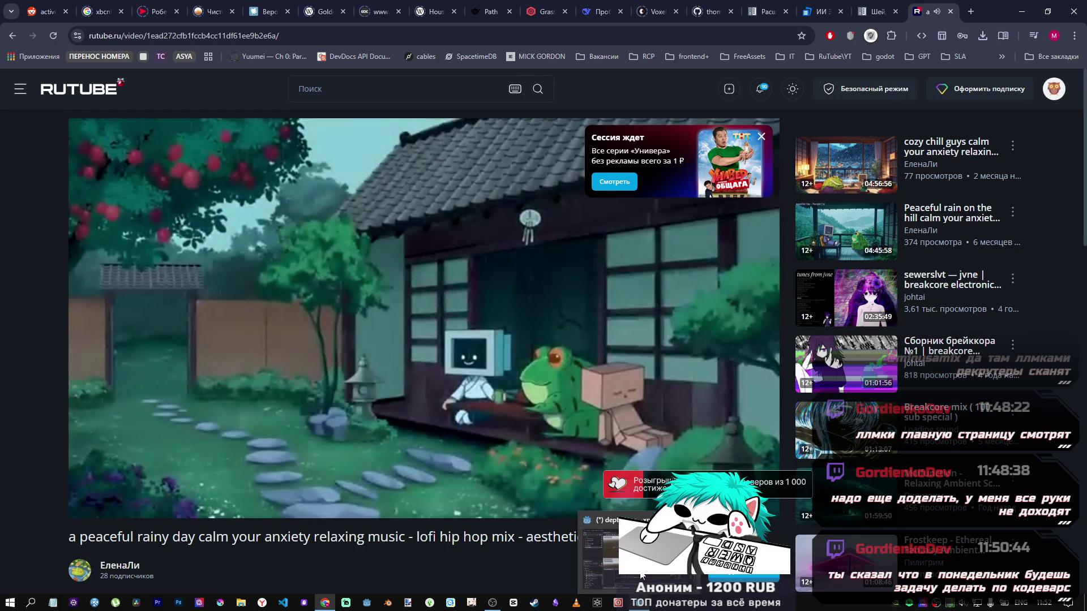
{"action": "left_click", "coordinate": [641, 574]}
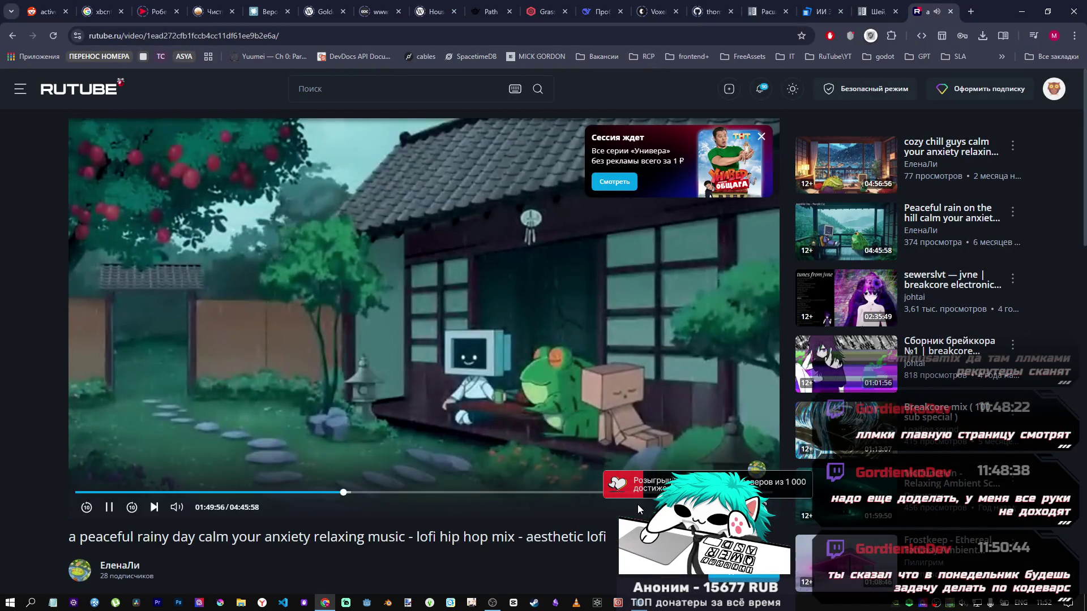
{"action": "mouse_move", "coordinate": [639, 603]}
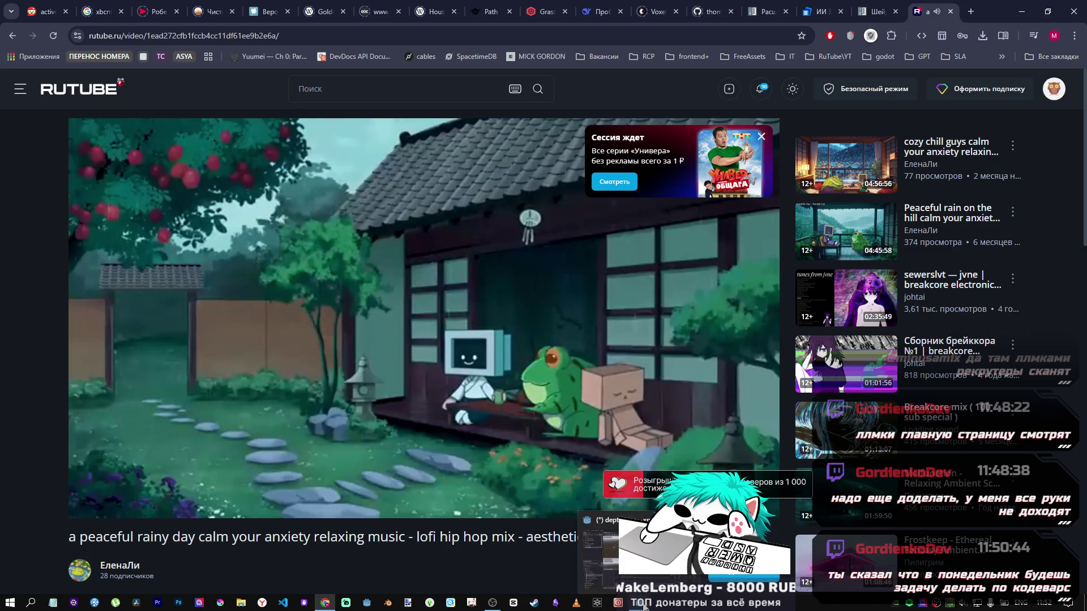
{"action": "left_click", "coordinate": [649, 583]}
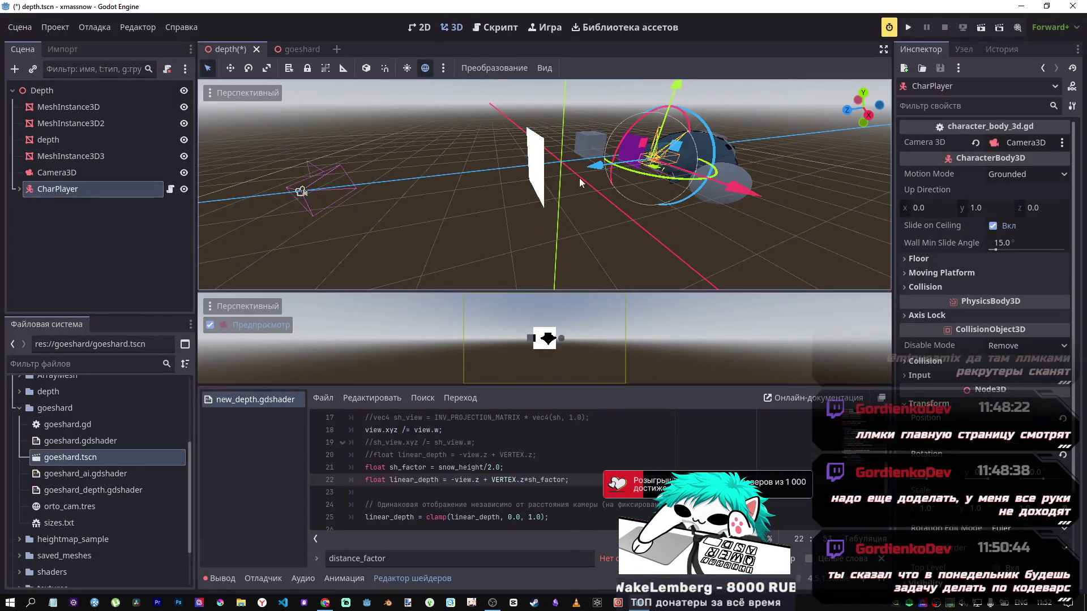
Close the find bar and reposition CharPlayer along Z, about 1.64 units along negative Z.
{"action": "mouse_move", "coordinate": [324, 602]}
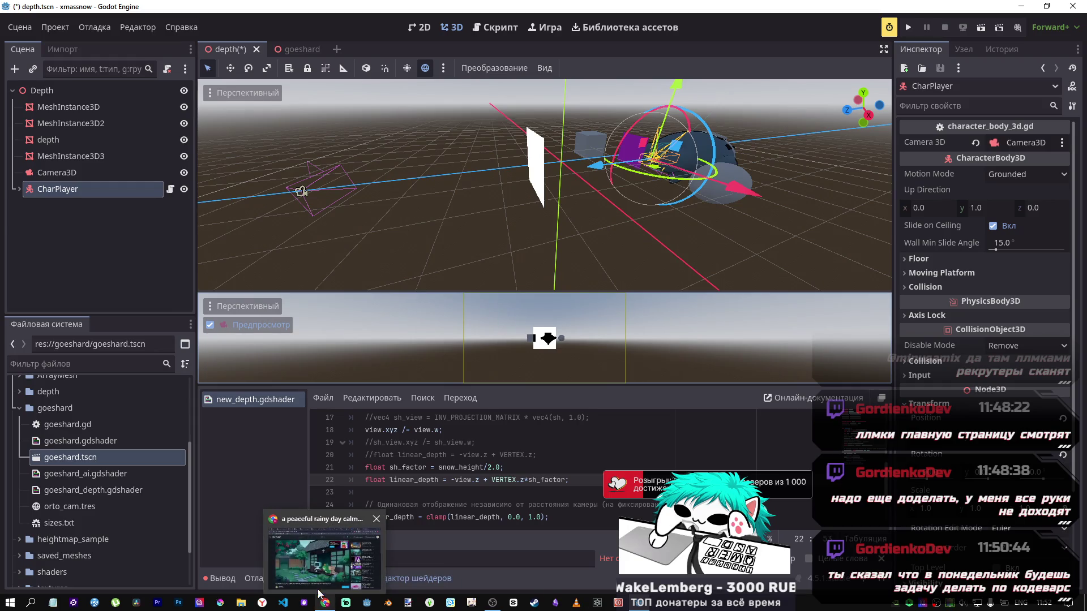
{"action": "key", "text": "Down"}
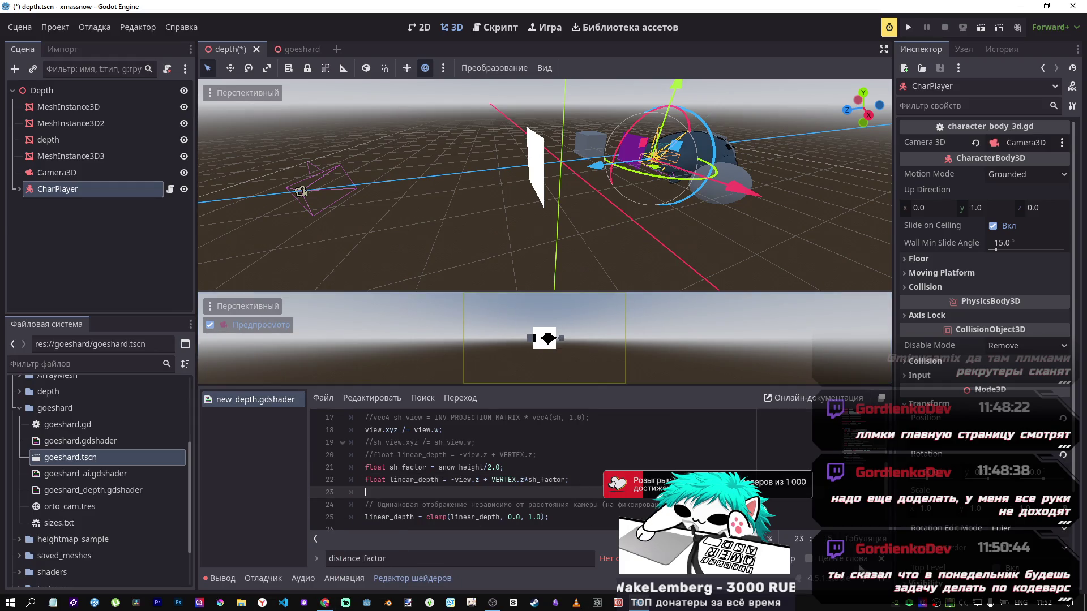
{"action": "left_click", "coordinate": [881, 559]}
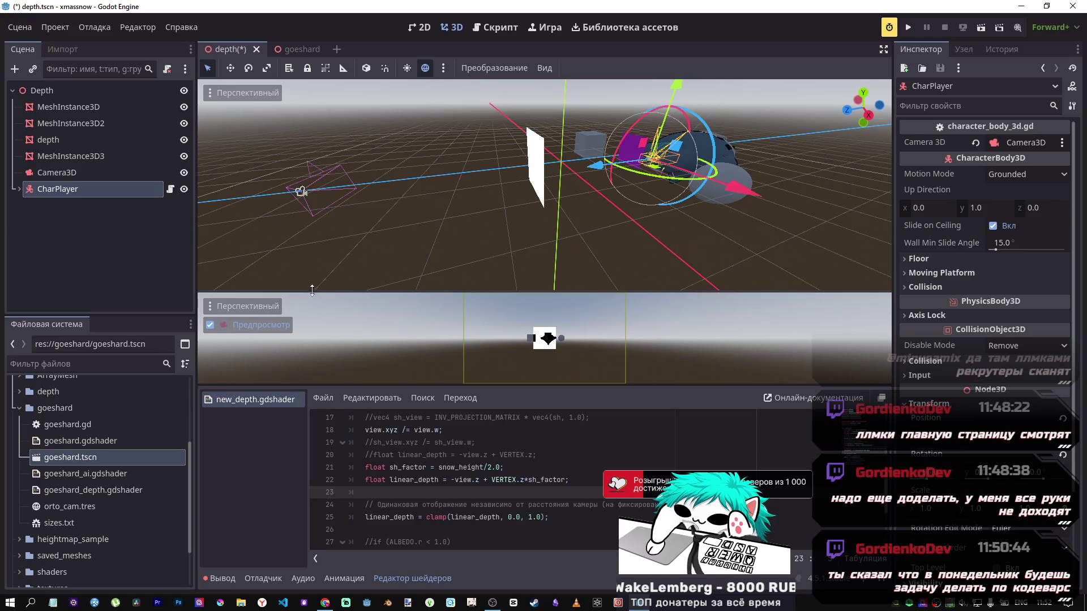
{"action": "mouse_move", "coordinate": [604, 170]}
{"action": "left_mouse_down"}
{"action": "mouse_move", "coordinate": [550, 180]}
{"action": "mouse_move", "coordinate": [604, 170]}
{"action": "mouse_move", "coordinate": [577, 193]}
{"action": "left_mouse_up"}
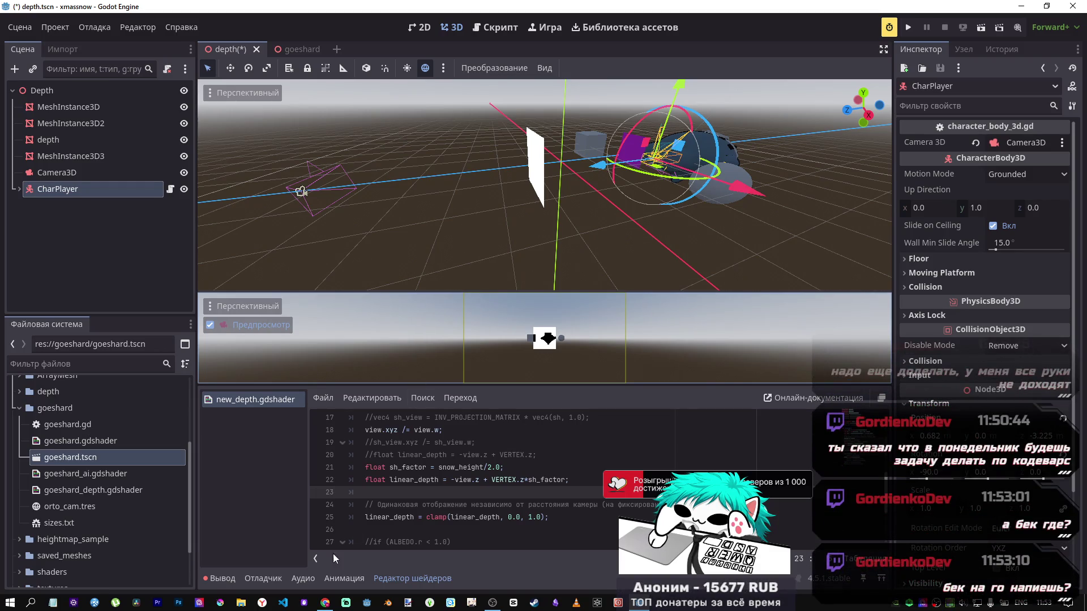
{"action": "mouse_move", "coordinate": [325, 603]}
{"action": "left_click", "coordinate": [325, 578]}
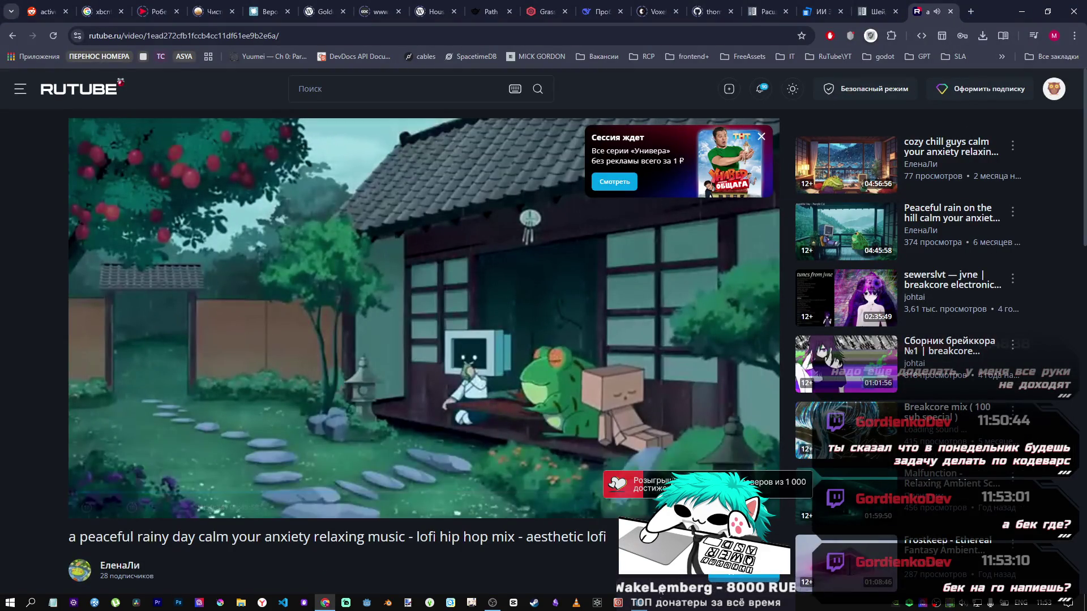
{"action": "key", "text": "alt+Tab"}
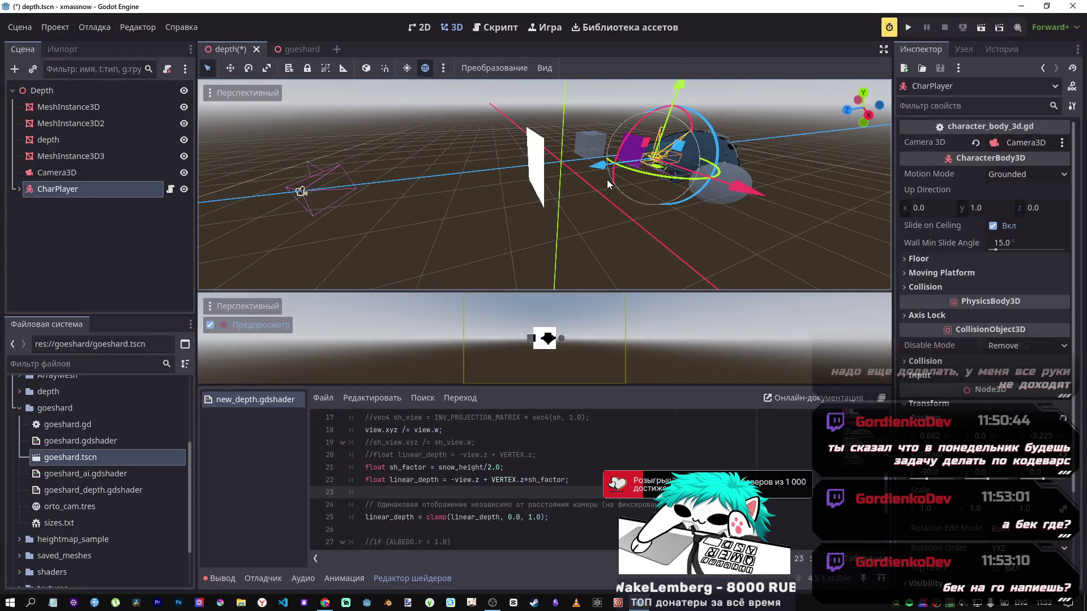
{"action": "mouse_move", "coordinate": [602, 168]}
{"action": "left_mouse_down"}
{"action": "mouse_move", "coordinate": [548, 172]}
{"action": "mouse_move", "coordinate": [593, 180]}
{"action": "left_mouse_up"}
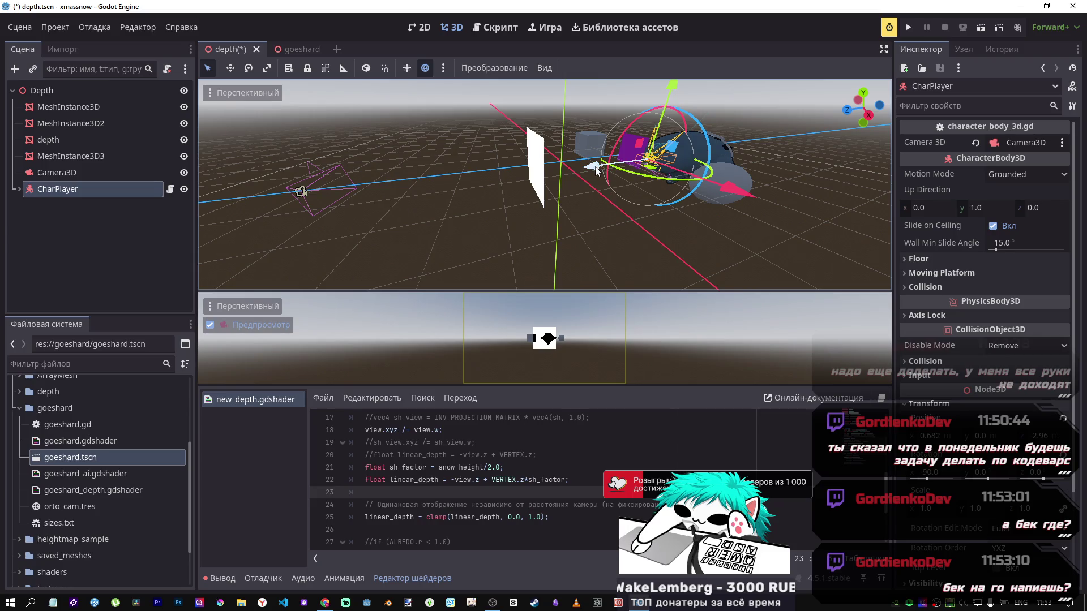
{"action": "mouse_move", "coordinate": [593, 172]}
{"action": "left_mouse_down"}
{"action": "mouse_move", "coordinate": [776, 139]}
{"action": "mouse_move", "coordinate": [616, 171]}
{"action": "left_mouse_up"}
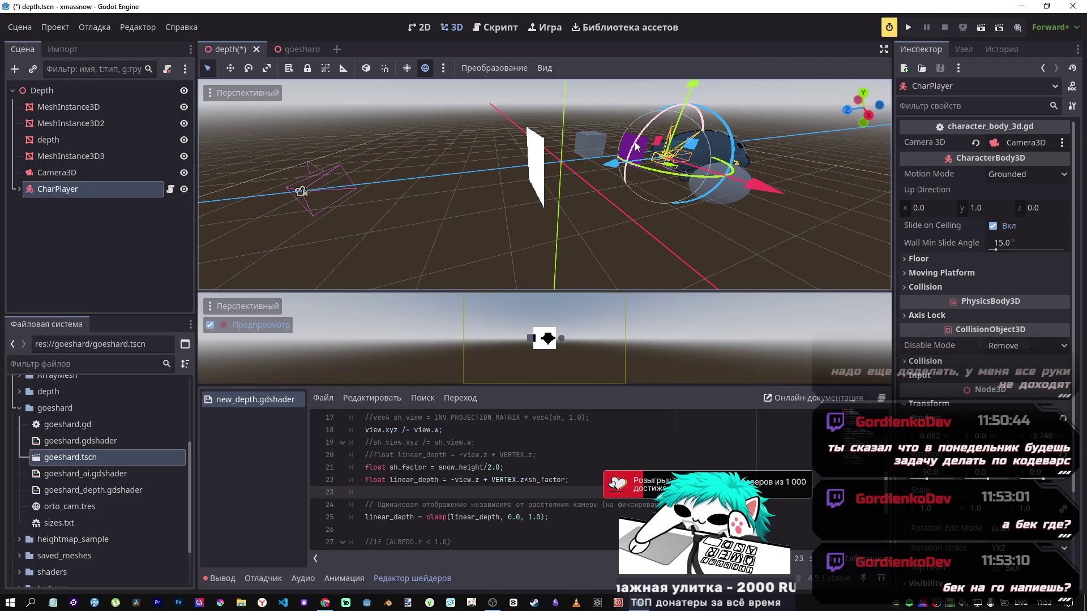
Hide the purple cube MeshInstance3D from the scene.
{"action": "left_click", "coordinate": [125, 144]}
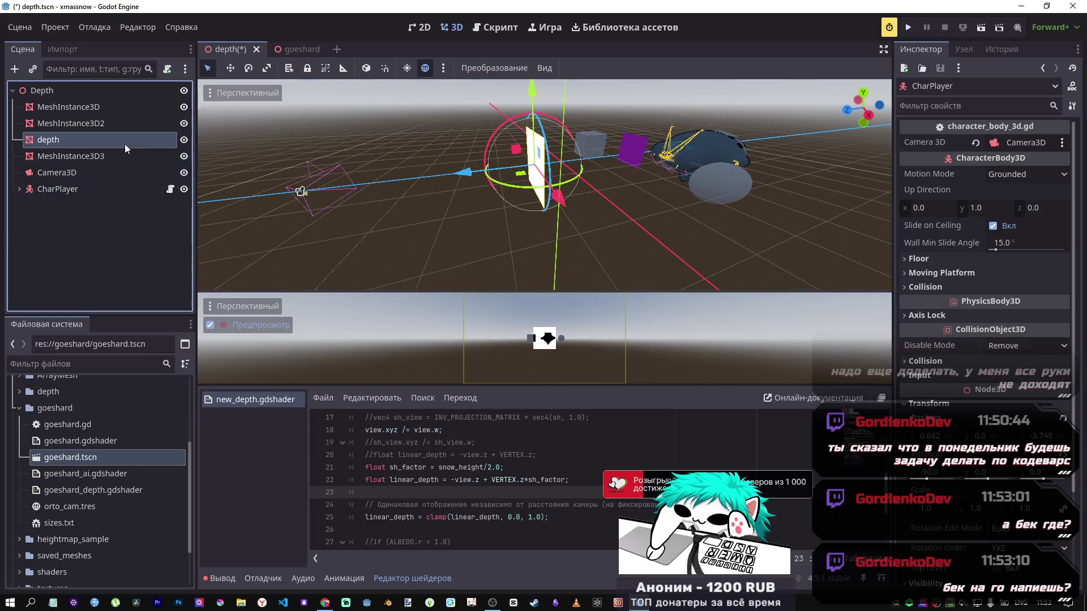
{"action": "left_click", "coordinate": [129, 158]}
{"action": "left_click", "coordinate": [133, 137]}
{"action": "left_click", "coordinate": [135, 123]}
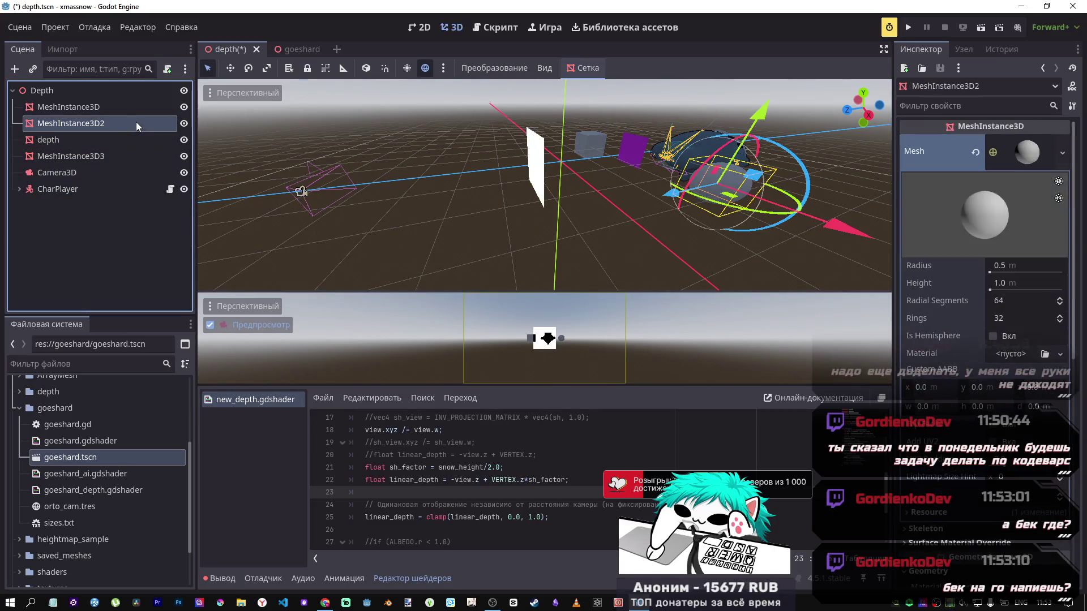
{"action": "left_click", "coordinate": [148, 107]}
{"action": "left_click", "coordinate": [184, 107]}
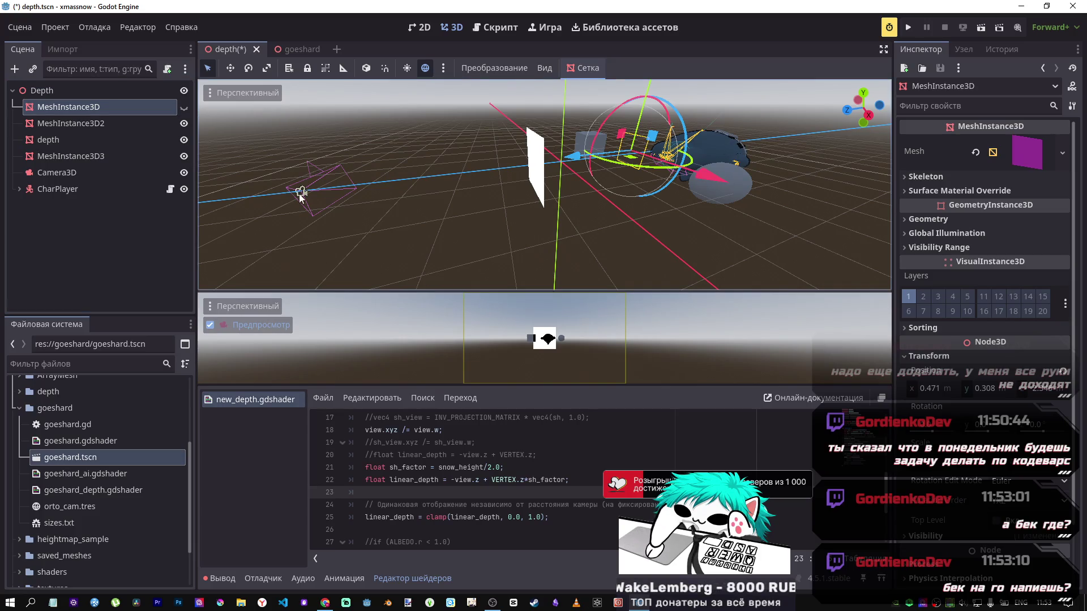
{"action": "scroll", "coordinate": [520, 462], "scroll_direction": "up", "scroll_amount": 2}
Start a new 'uniform float' declaration on line 10 below snow_height.
{"action": "scroll", "coordinate": [520, 459], "scroll_direction": "up", "scroll_amount": 1}
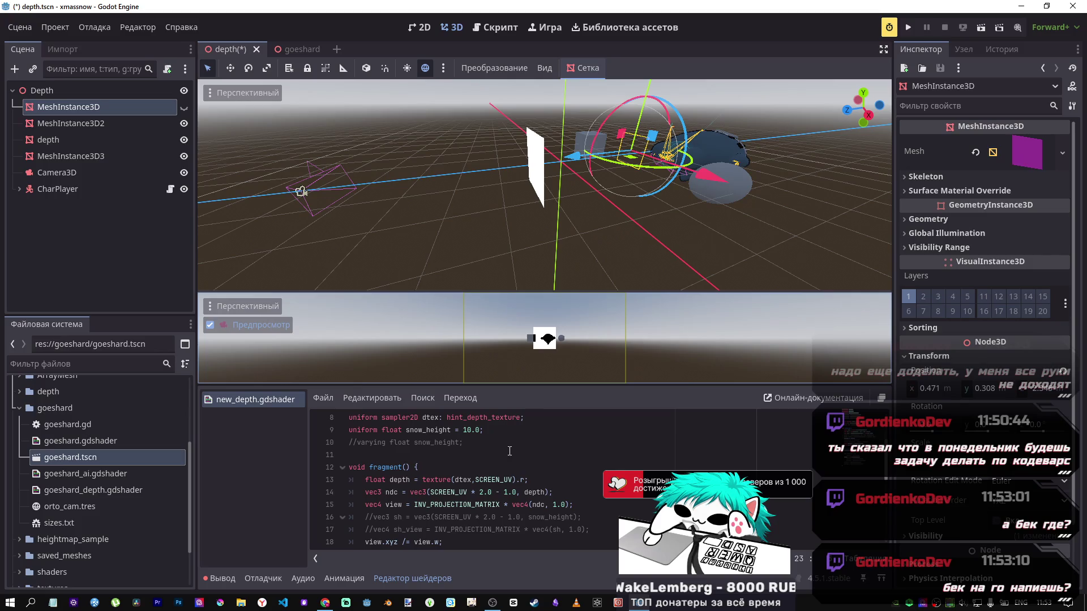
{"action": "left_click", "coordinate": [497, 430]}
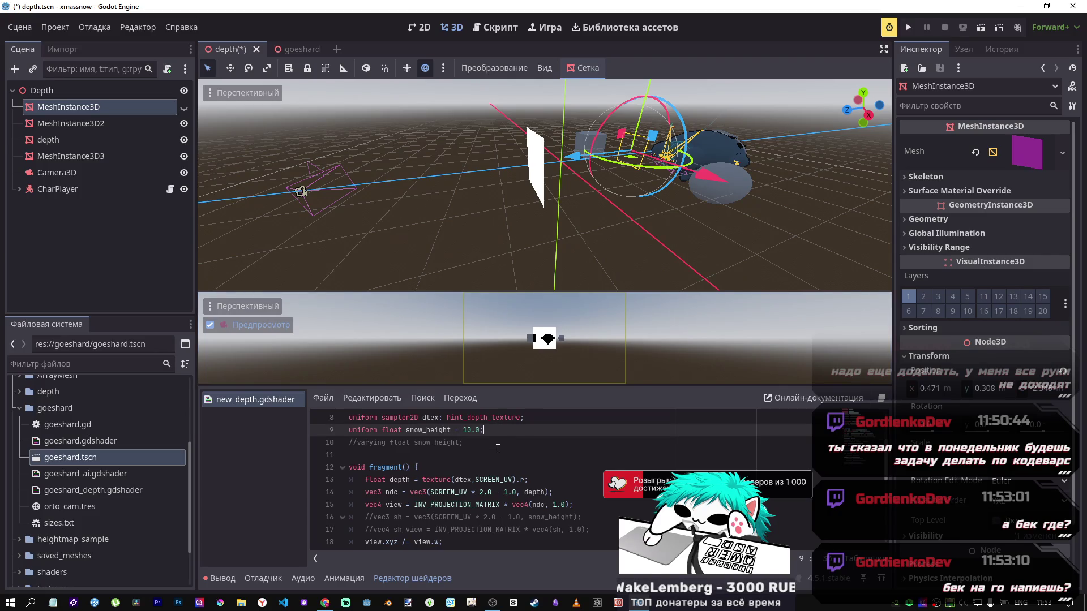
{"action": "key", "text": "Return"}
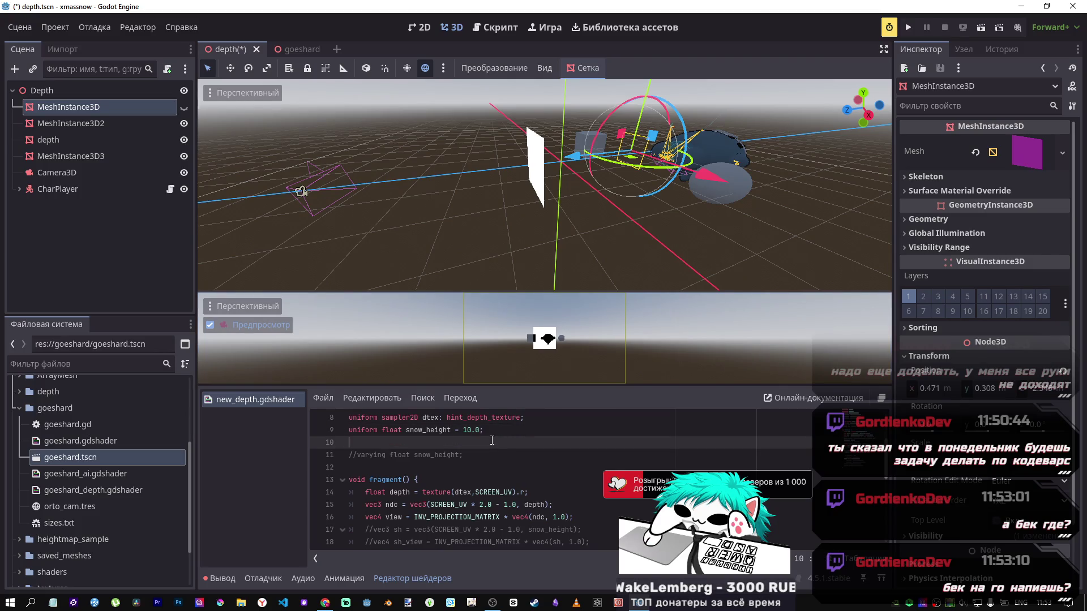
{"action": "type", "text": "uniform float"}
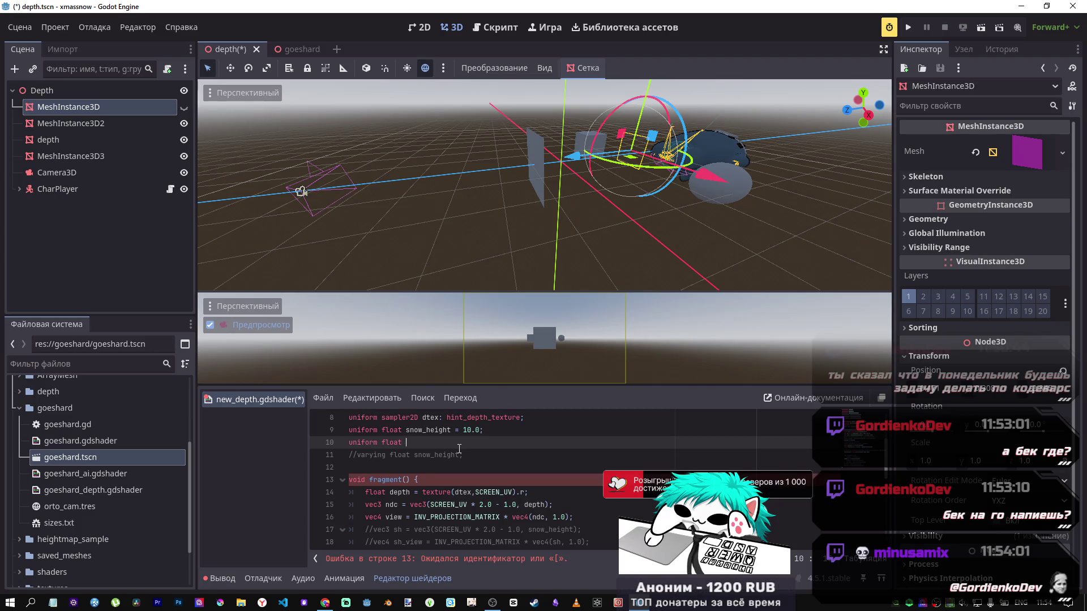
{"action": "left_click", "coordinate": [419, 431]}
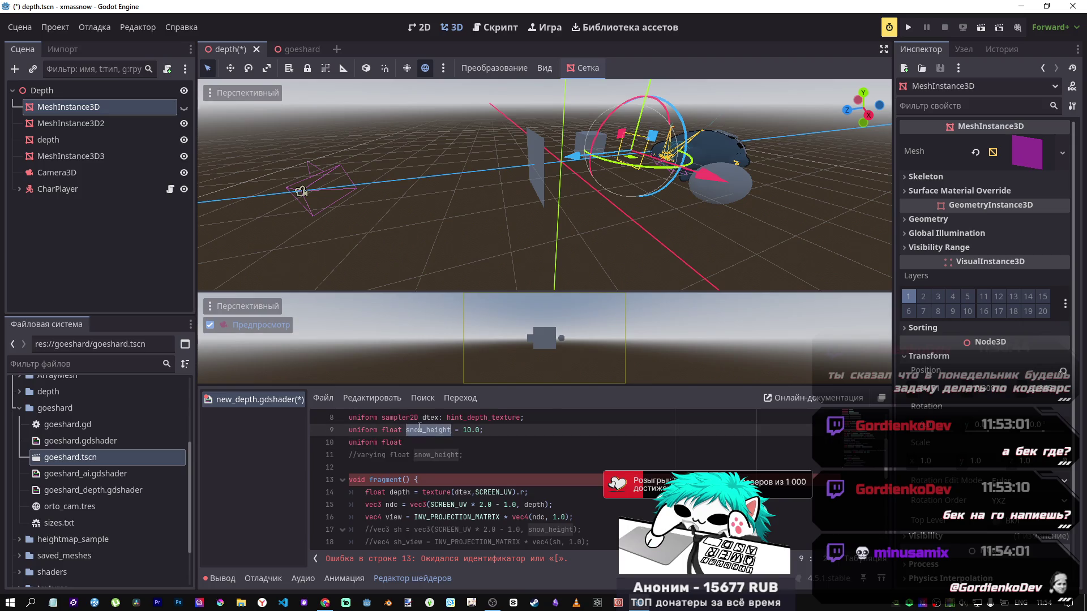
{"action": "left_click", "coordinate": [426, 443]}
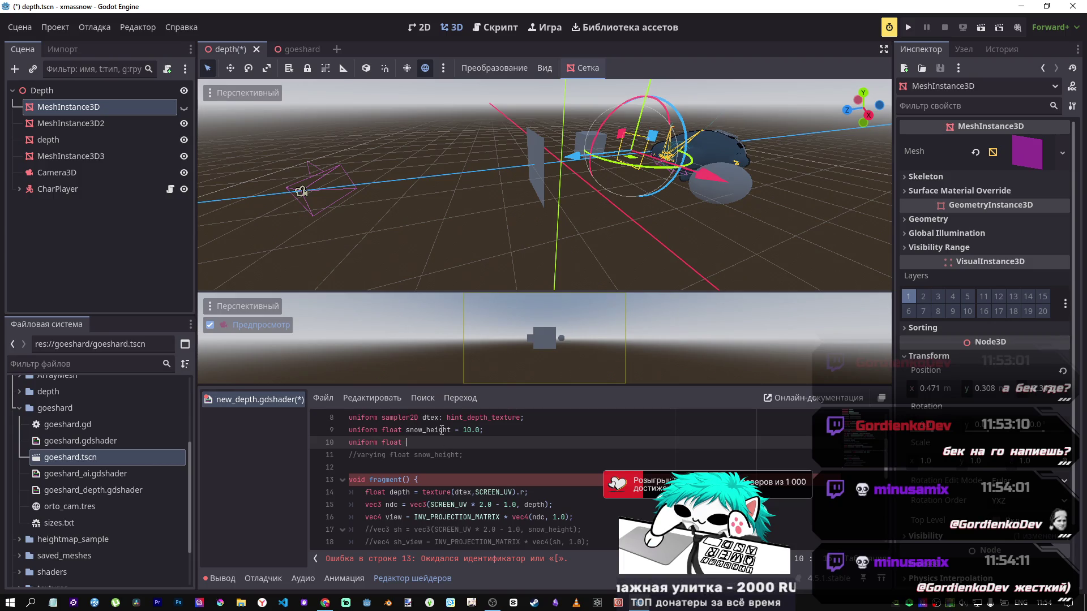
{"action": "type", "text": "snow_height"}
{"action": "key", "text": "ctrl+BackSpace"}
{"action": "key", "text": "ctrl+space"}
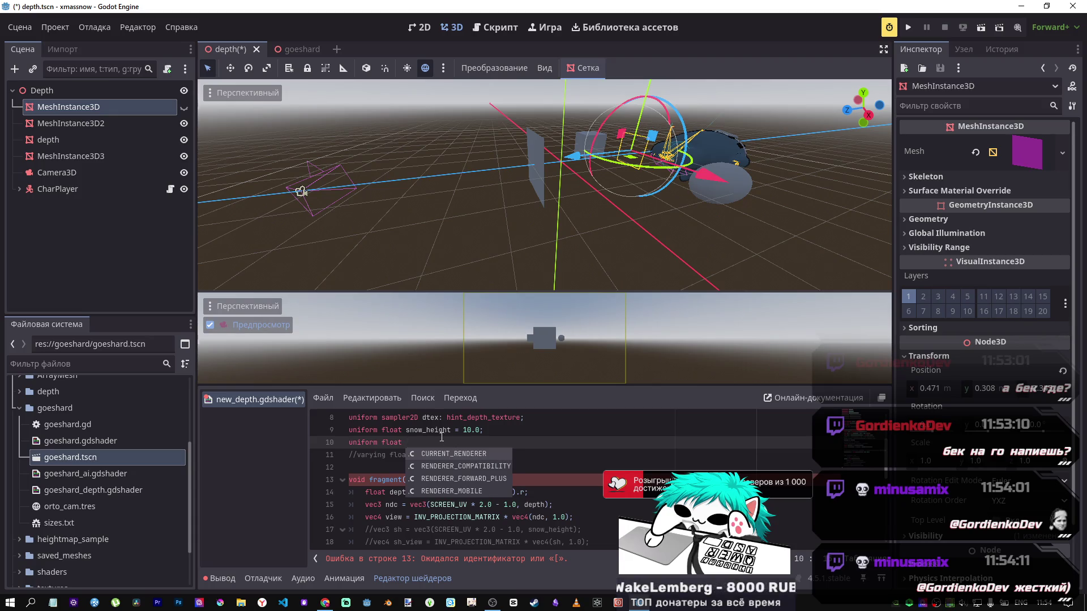
{"action": "double_click", "coordinate": [421, 430]}
{"action": "left_click", "coordinate": [474, 442]}
{"action": "type", "text": "s"}
{"action": "key", "text": "BackSpace"}
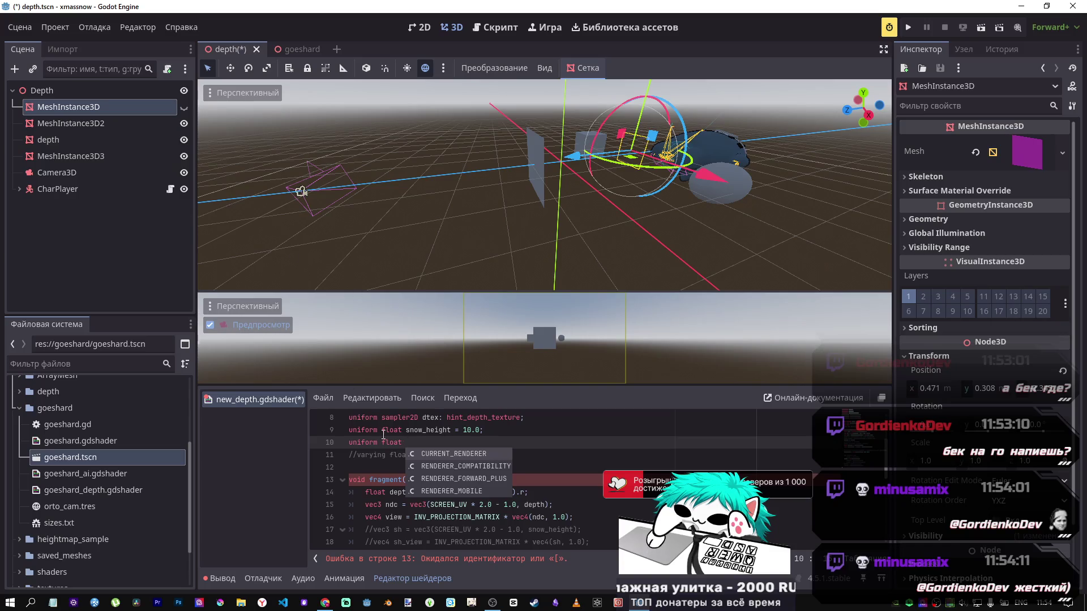
Change the snow_height default from 10.0 to 4.0 and save the shader.
{"action": "left_click", "coordinate": [451, 430]}
{"action": "left_click_drag", "start_coordinate": [483, 429], "coordinate": [455, 430]}
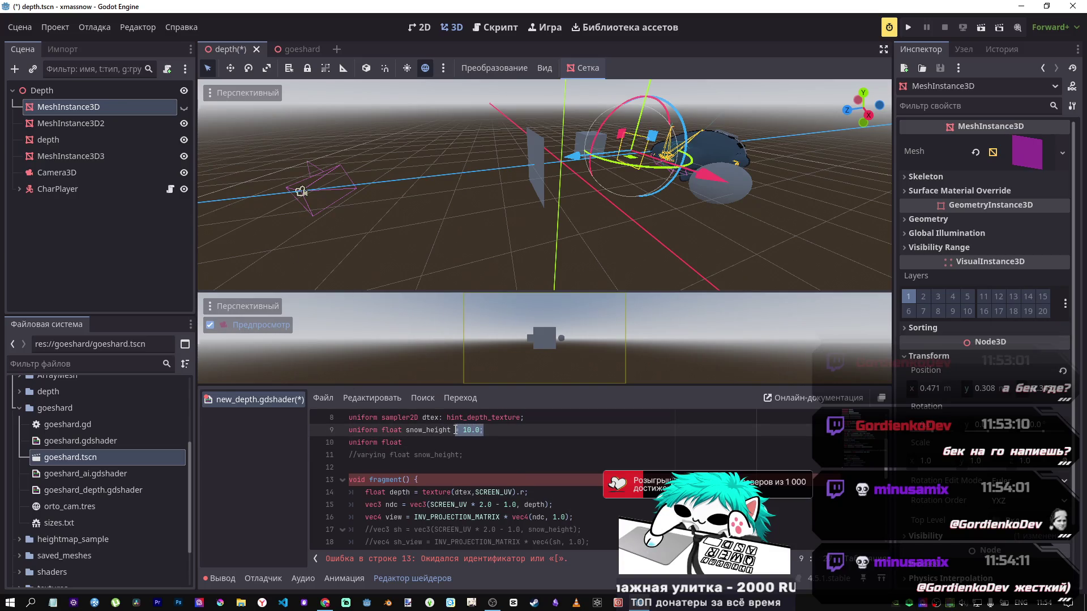
{"action": "left_click", "coordinate": [464, 430]}
{"action": "type", "text": "2"}
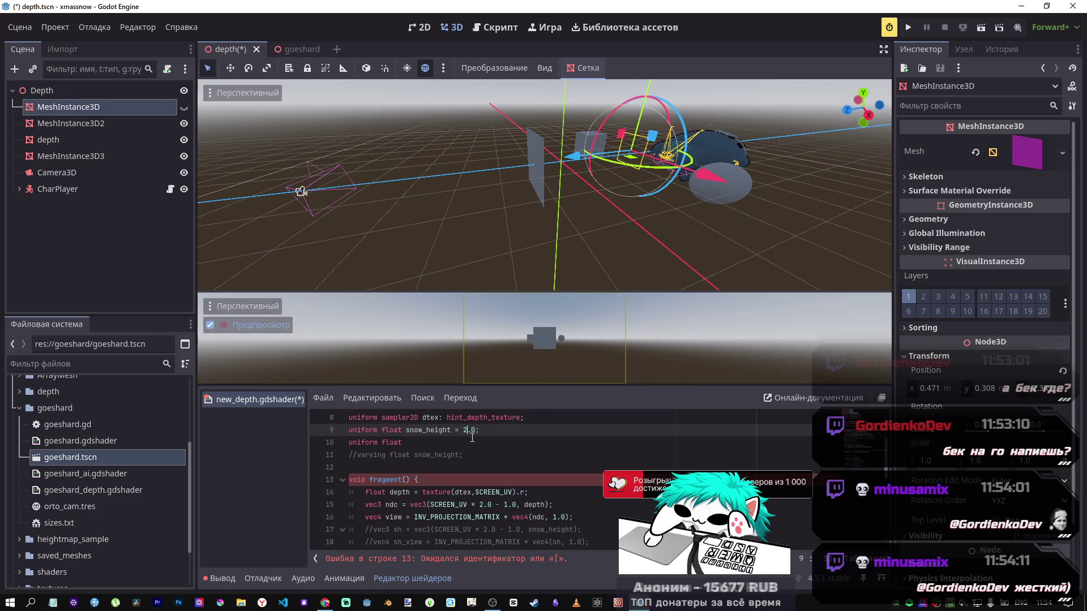
{"action": "key", "text": "Delete"}
{"action": "type", "text": "4"}
{"action": "key", "text": "ctrl+s"}
Temporarily comment out the unfinished line 10 uniform, then restore it.
{"action": "left_click", "coordinate": [419, 442]}
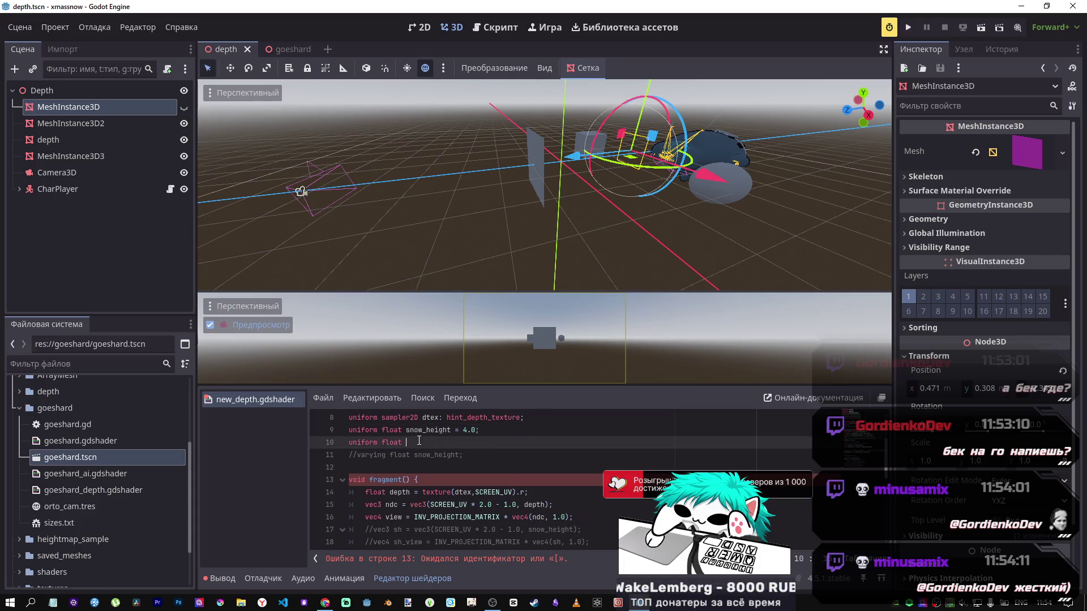
{"action": "scroll", "coordinate": [419, 442], "scroll_direction": "down", "scroll_amount": 3}
{"action": "scroll", "coordinate": [518, 529], "scroll_direction": "up", "scroll_amount": 2}
{"action": "scroll", "coordinate": [419, 471], "scroll_direction": "up", "scroll_amount": 2}
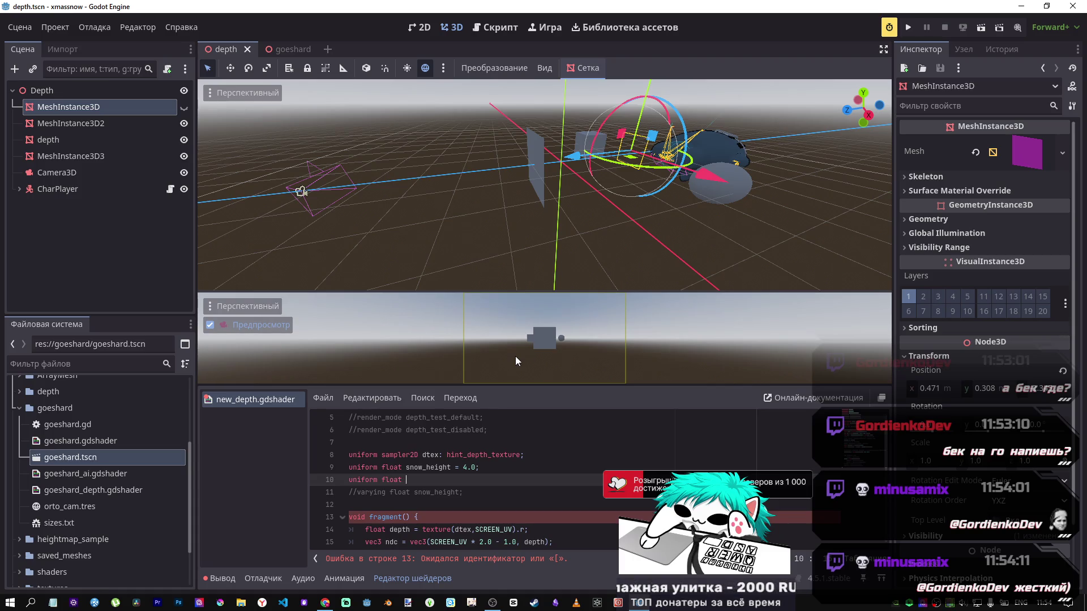
{"action": "key", "text": "ctrl+k"}
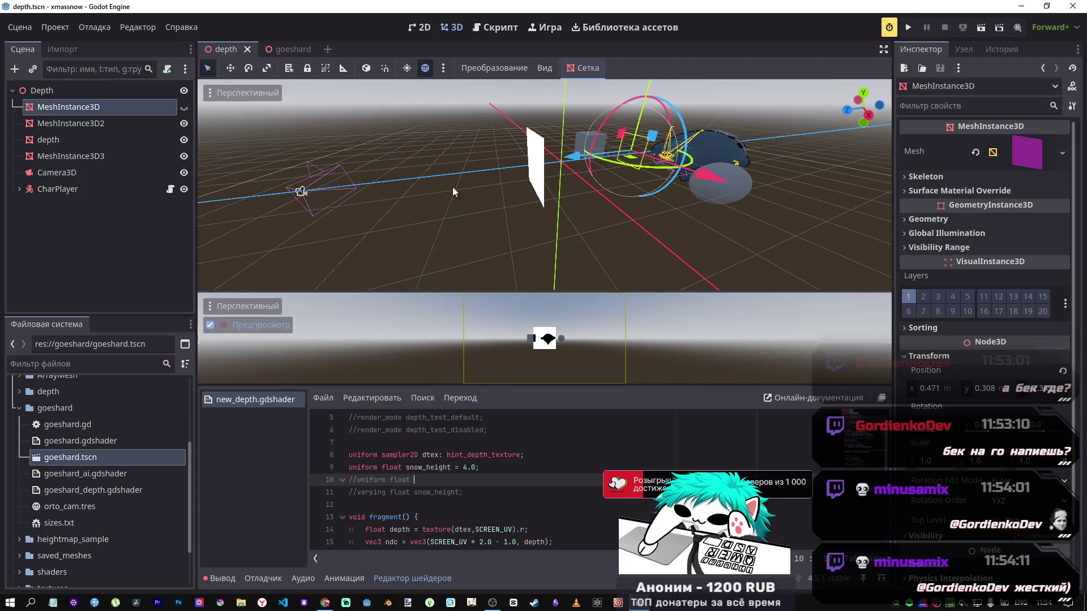
{"action": "key", "text": "ctrl+k"}
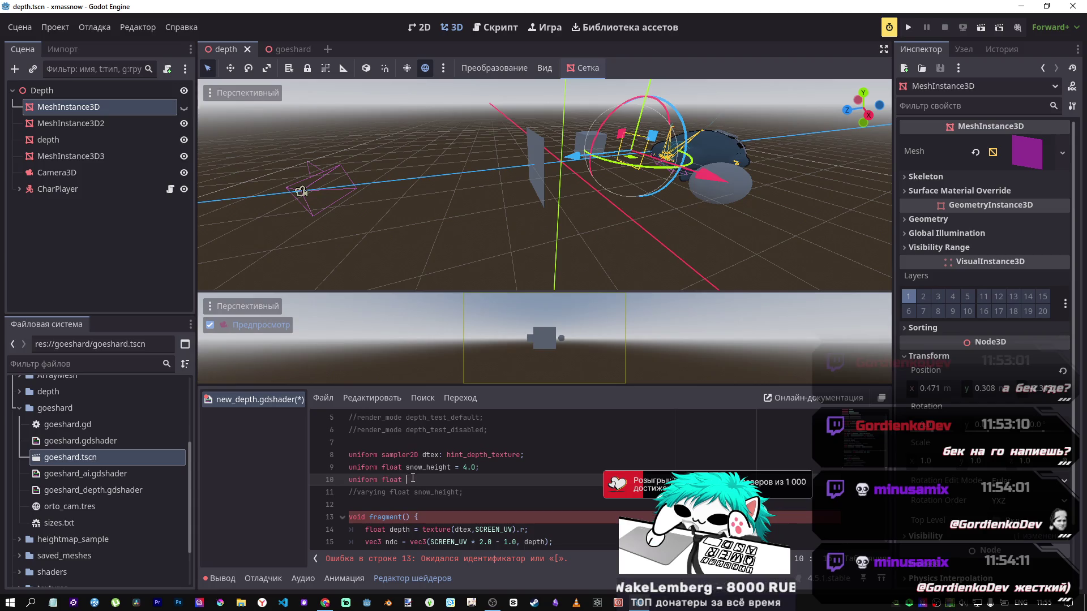
Name the line 10 uniform camera_distance and change its type to vec3.
{"action": "type", "text": "s"}
{"action": "key", "text": "BackSpace"}
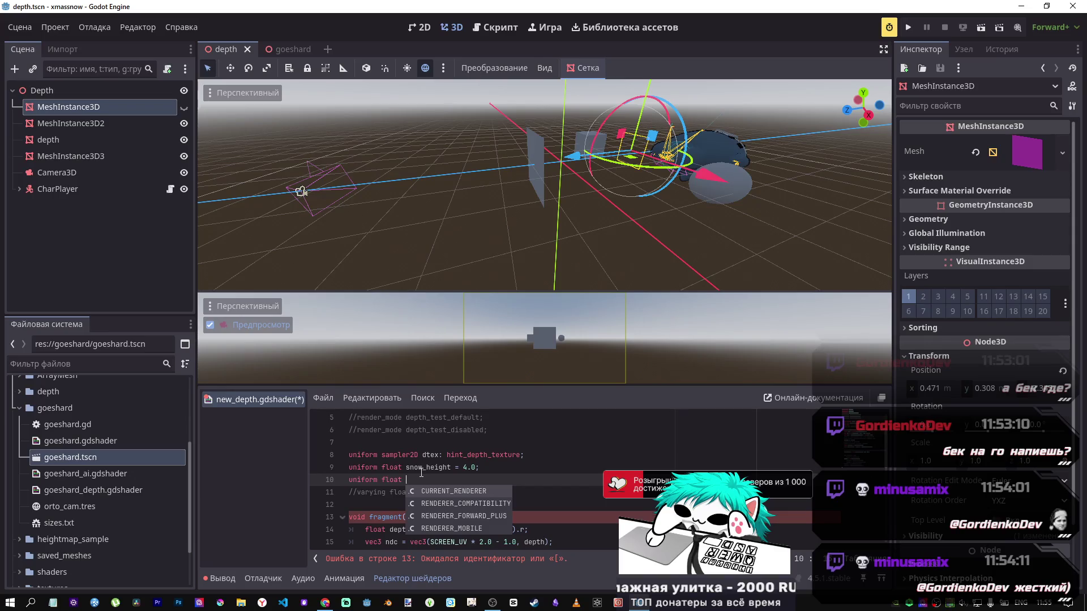
{"action": "type", "text": "s"}
{"action": "key", "text": "BackSpace"}
{"action": "type", "text": "camera_"}
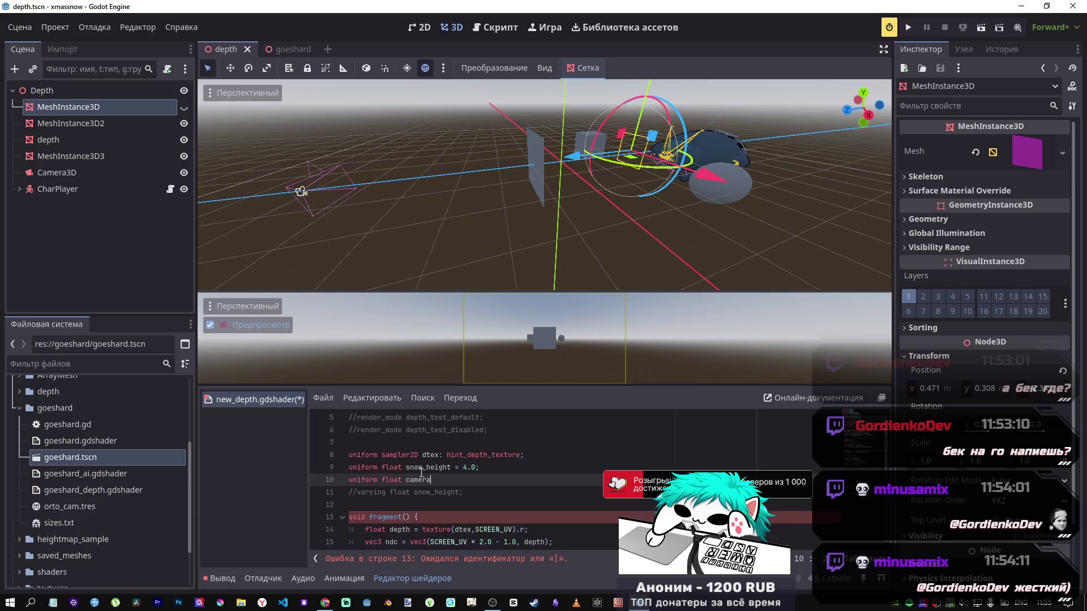
{"action": "type", "text": "distance"}
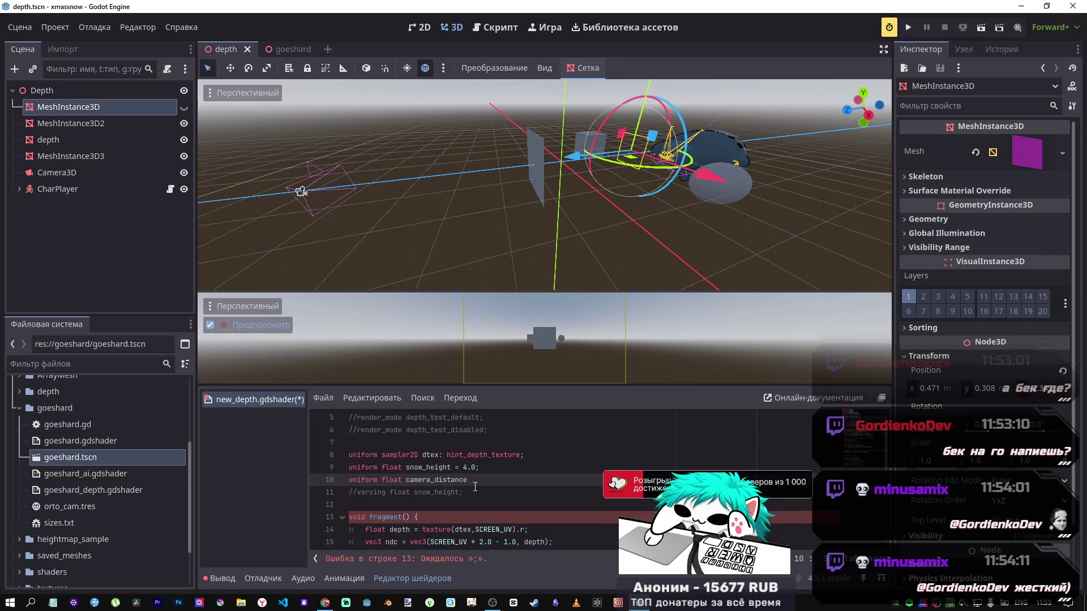
{"action": "type", "text": ":"}
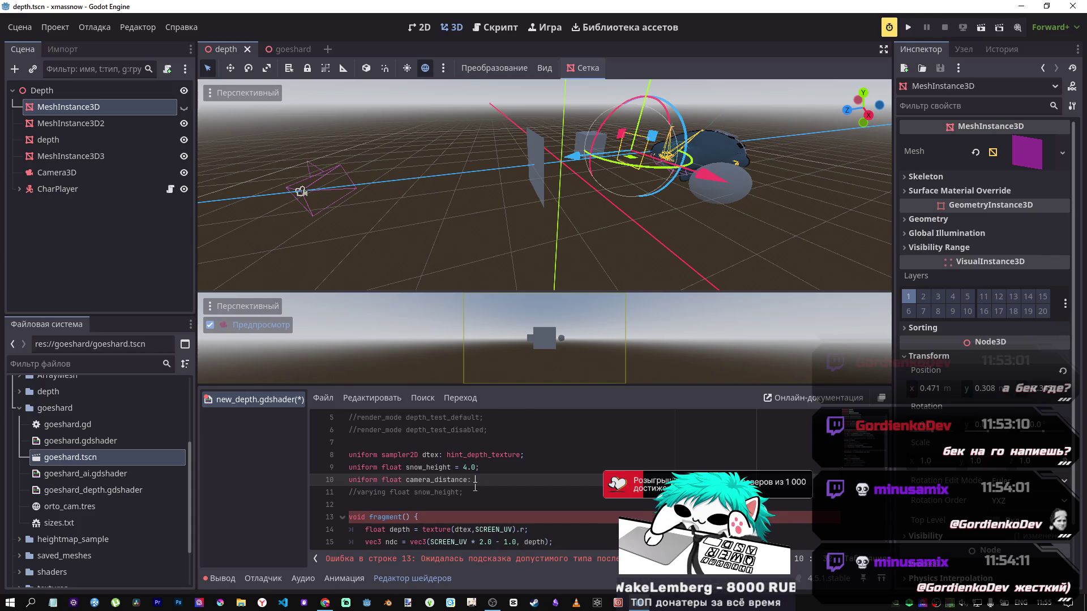
{"action": "left_click_drag", "start_coordinate": [402, 480], "coordinate": [384, 480]}
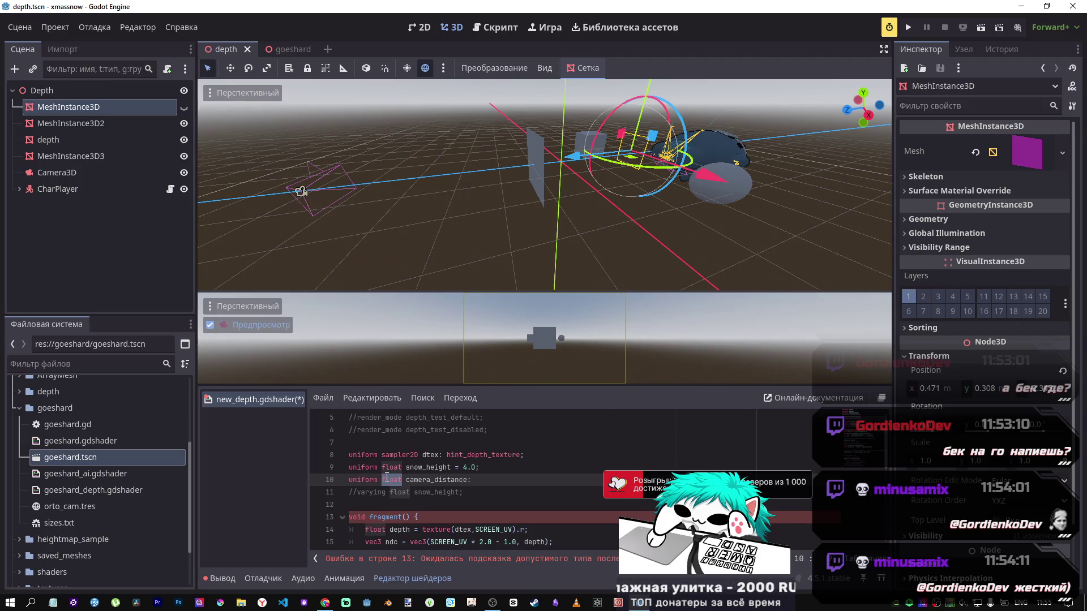
{"action": "type", "text": "vec3"}
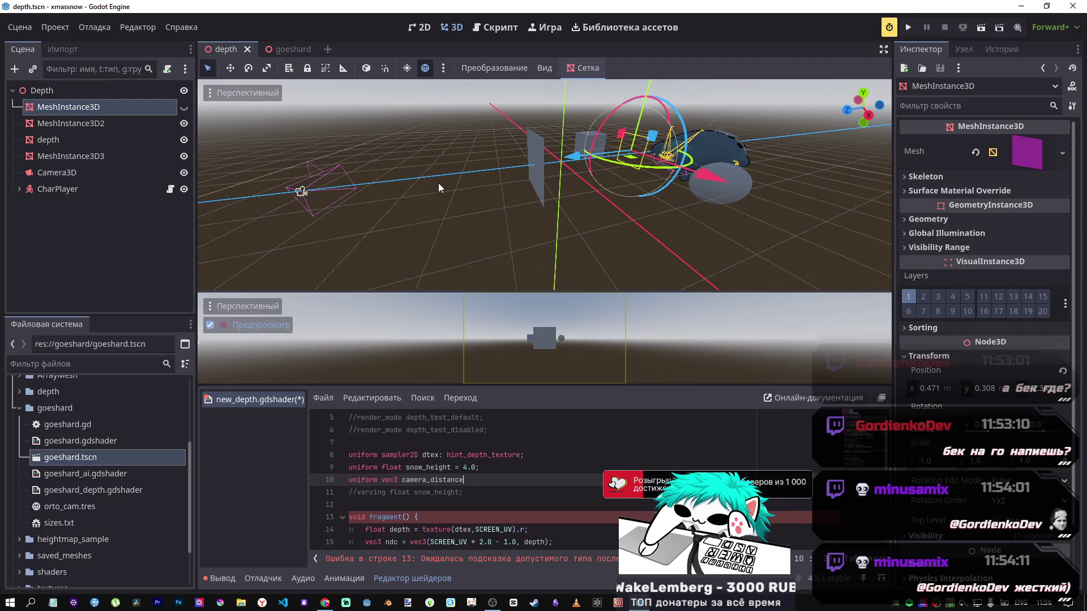
Give camera_distance the default vec3(0.0,0.0,0.0), end the line with a semicolon, and save.
{"action": "type", "text": "= "}
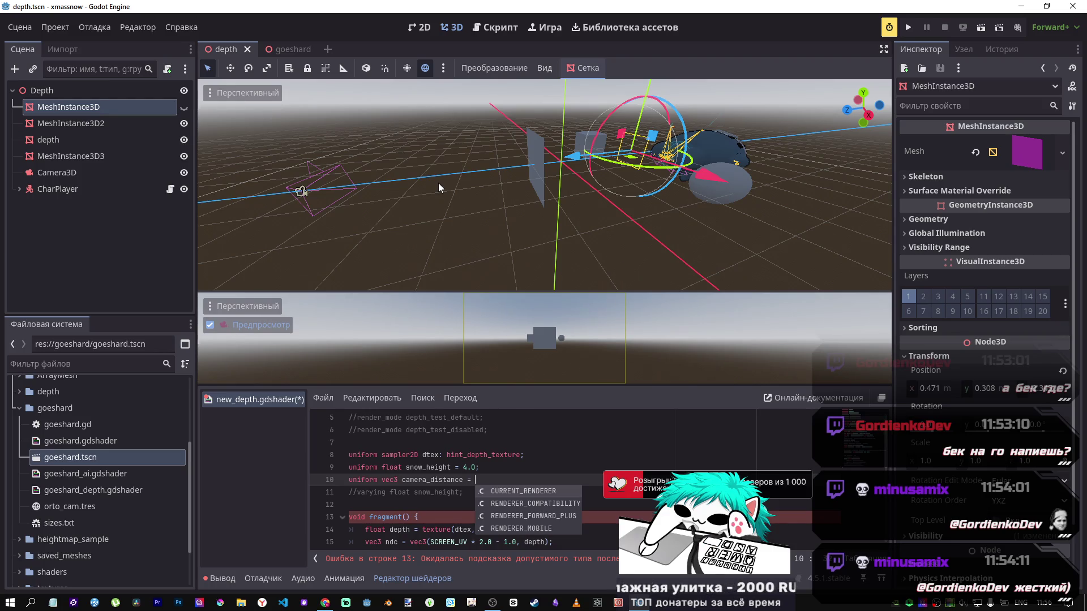
{"action": "type", "text": "vec3("}
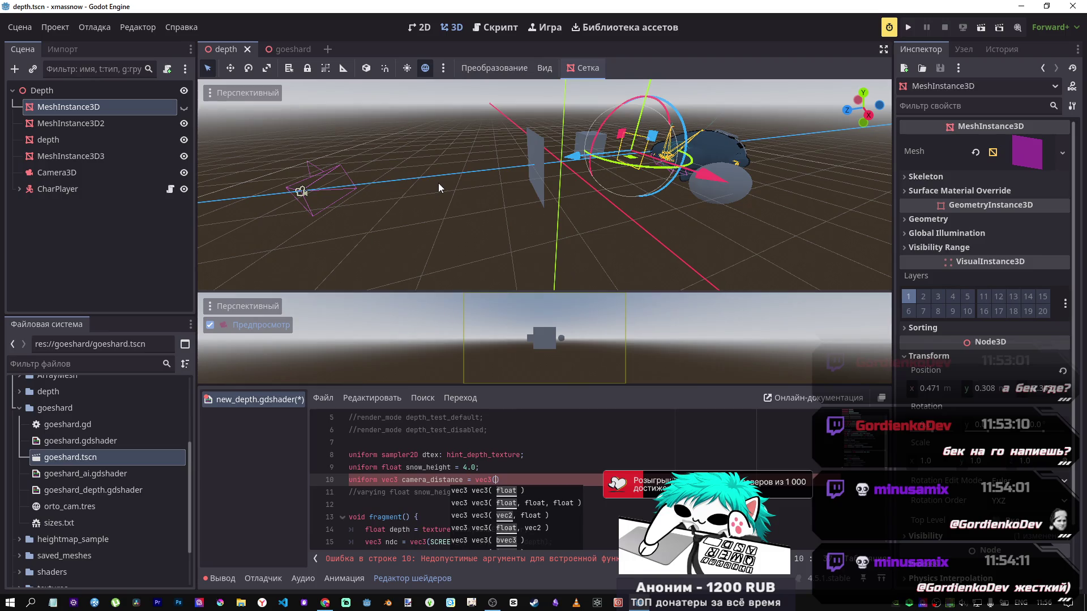
{"action": "type", "text": "0."}
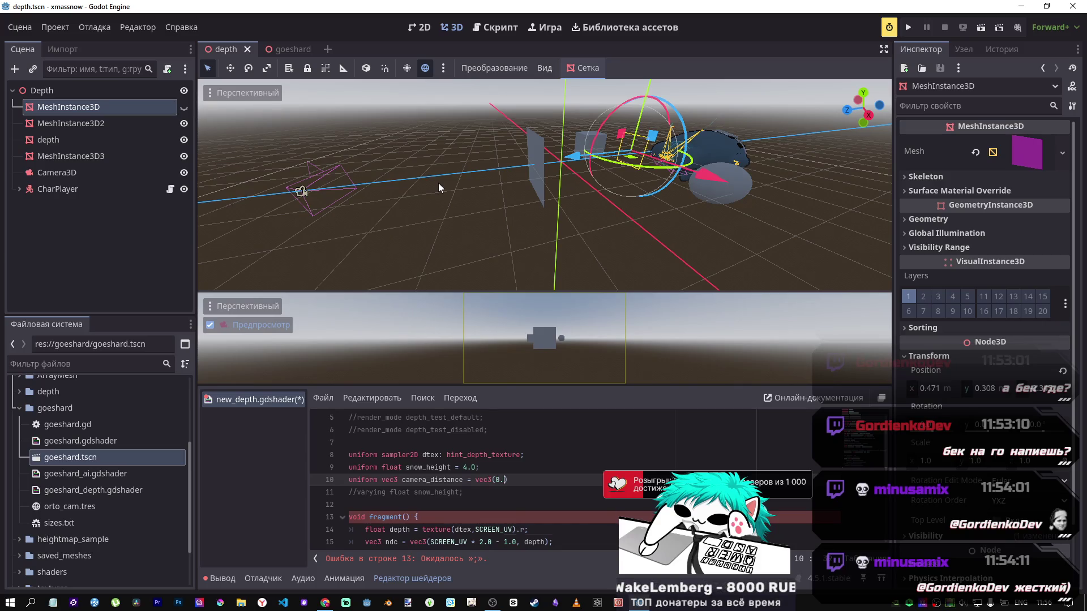
{"action": "type", "text": "0,"}
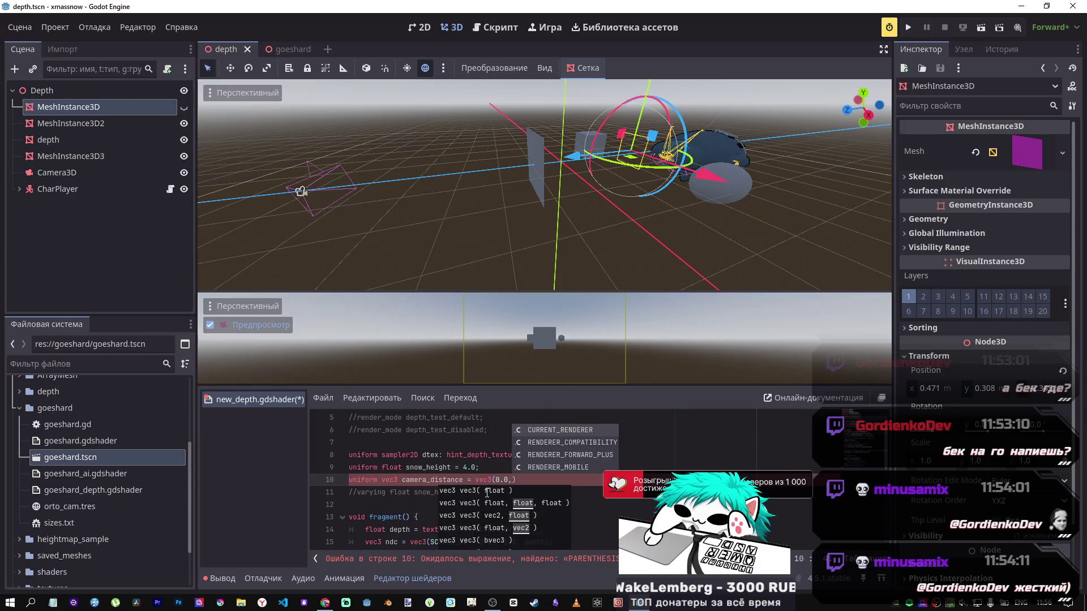
{"action": "left_click_drag", "start_coordinate": [513, 480], "coordinate": [496, 481]}
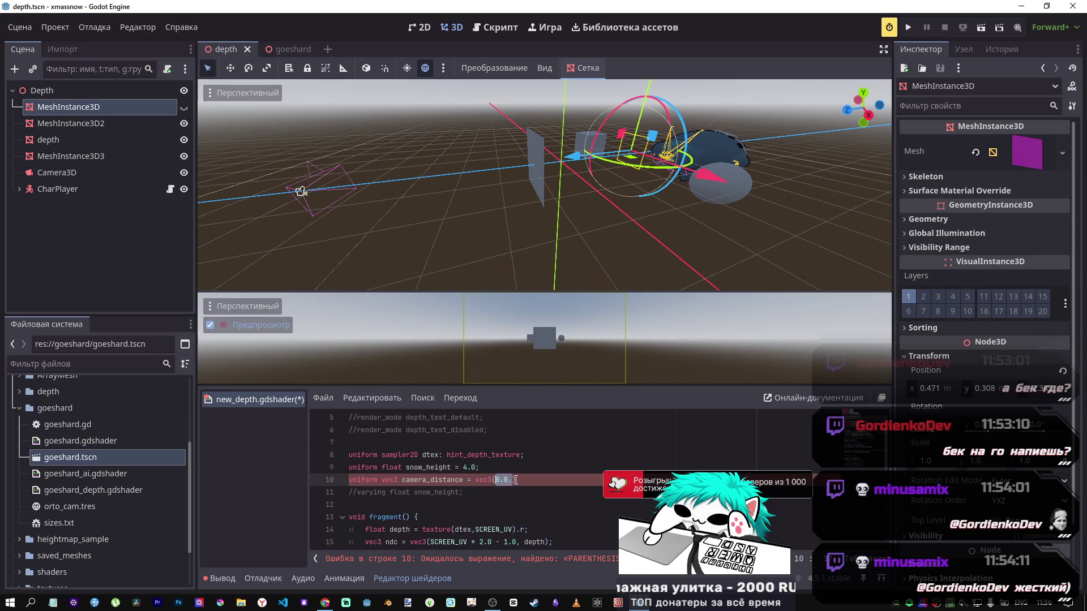
{"action": "key", "text": "ctrl+v"}
{"action": "key", "text": "ctrl+v"}
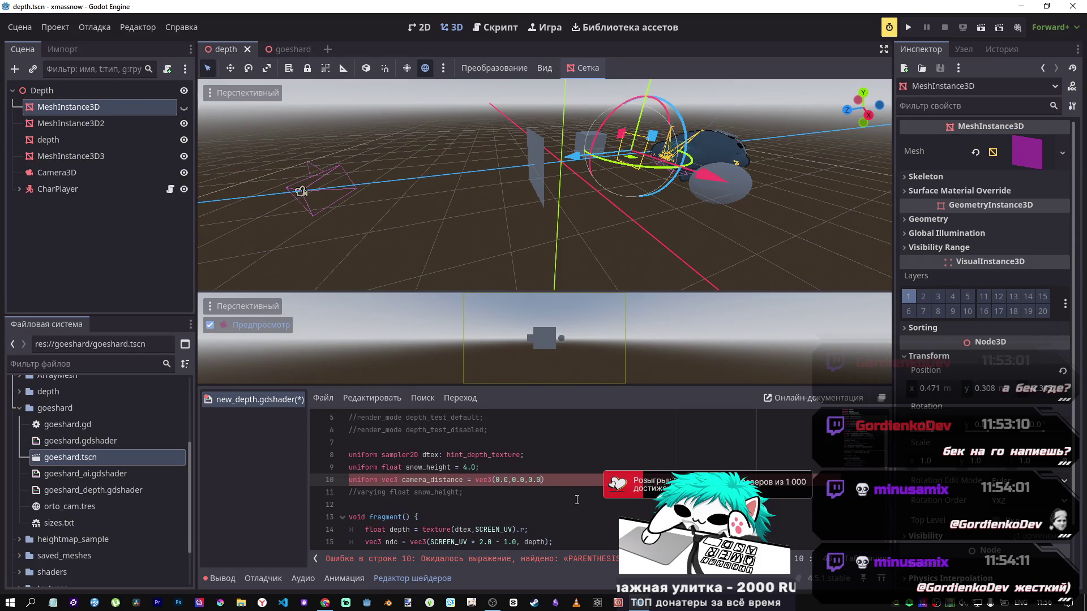
{"action": "key", "text": "ctrl+s"}
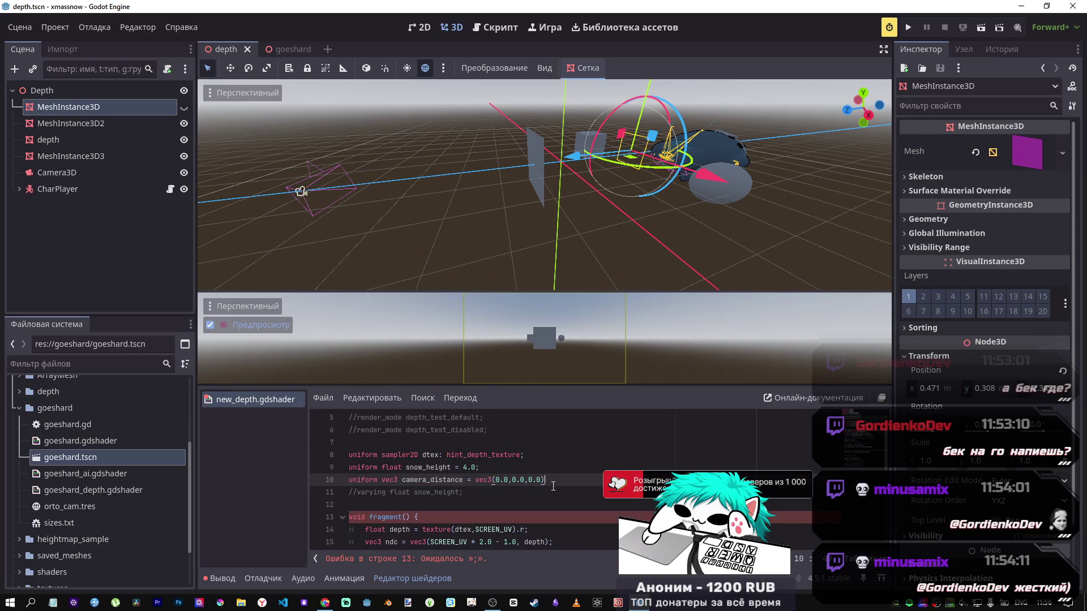
{"action": "type", "text": ";"}
{"action": "key", "text": "ctrl+s"}
{"action": "key", "text": "Down"}
{"action": "key", "text": "Down"}
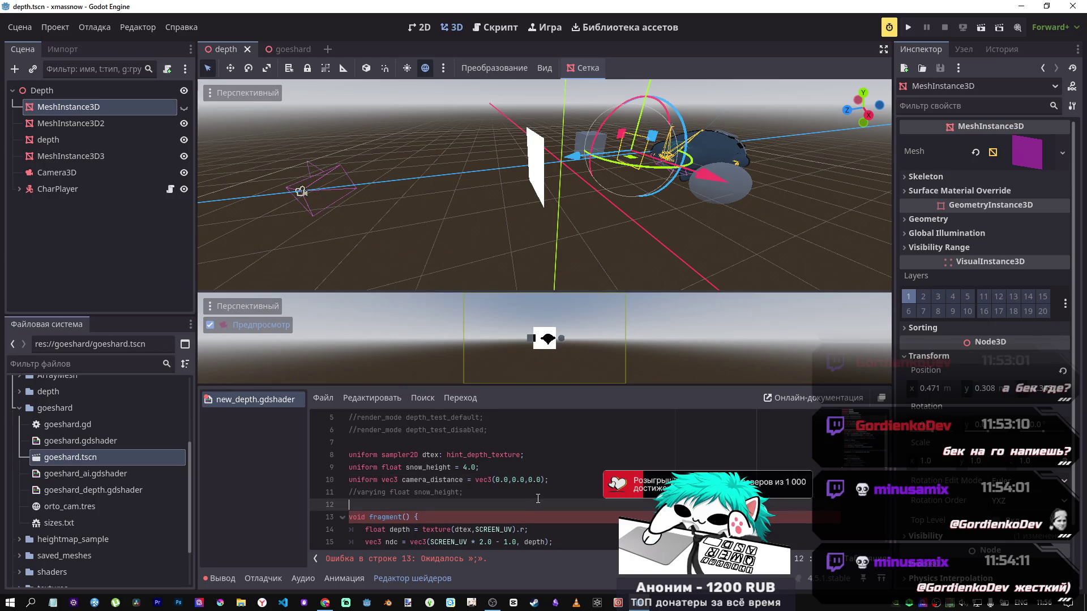
Delete '/sh_factor' on line 23 so linear_depth reads -view.z + VERTEX.z.
{"action": "scroll", "coordinate": [540, 512], "scroll_direction": "down", "scroll_amount": 1}
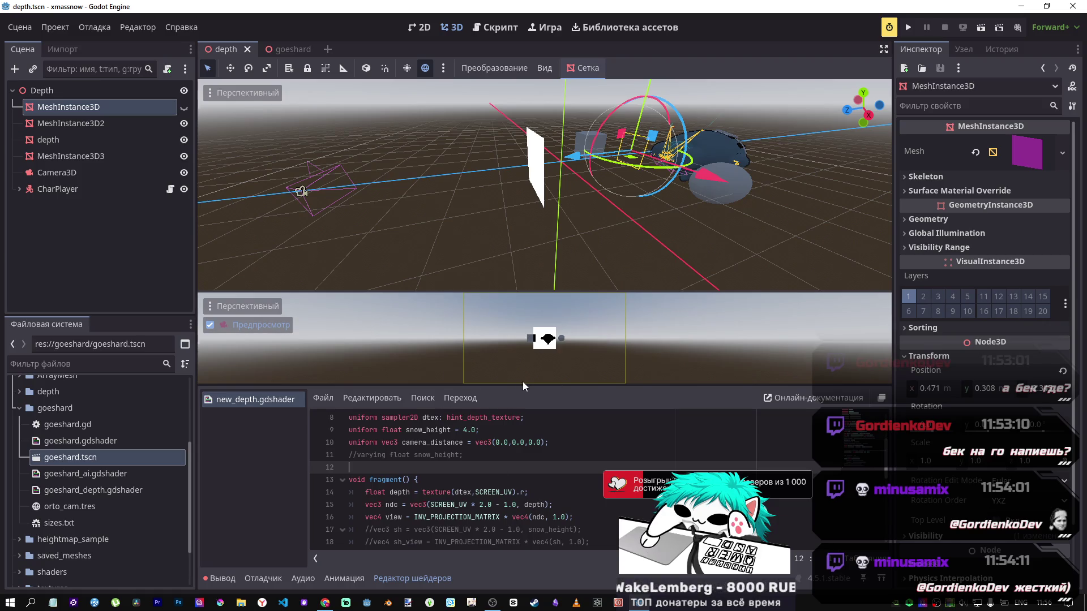
{"action": "scroll", "coordinate": [550, 480], "scroll_direction": "down", "scroll_amount": 2}
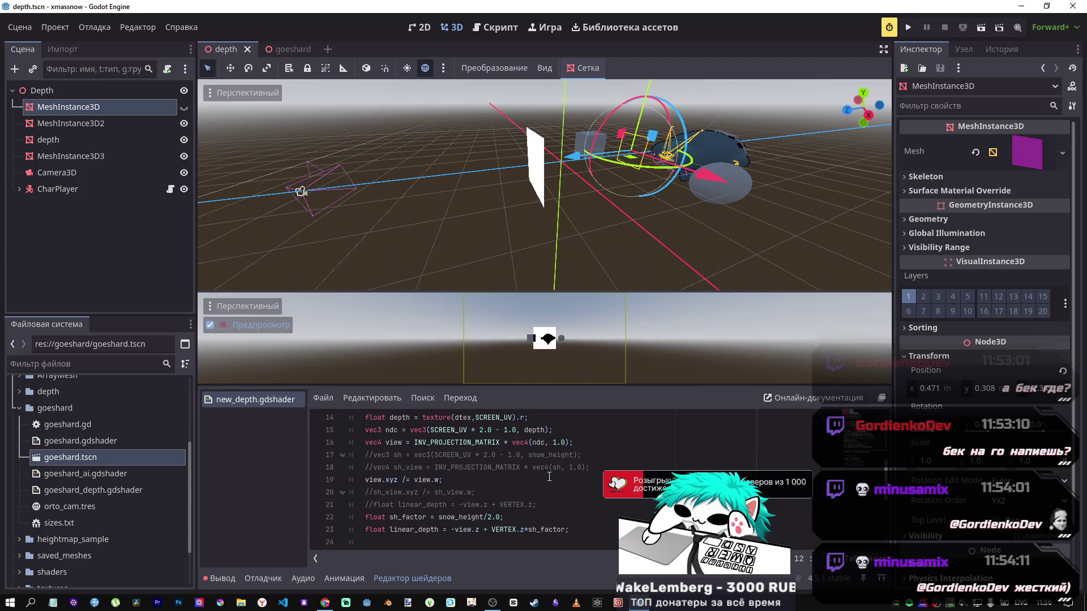
{"action": "scroll", "coordinate": [548, 477], "scroll_direction": "down", "scroll_amount": 1}
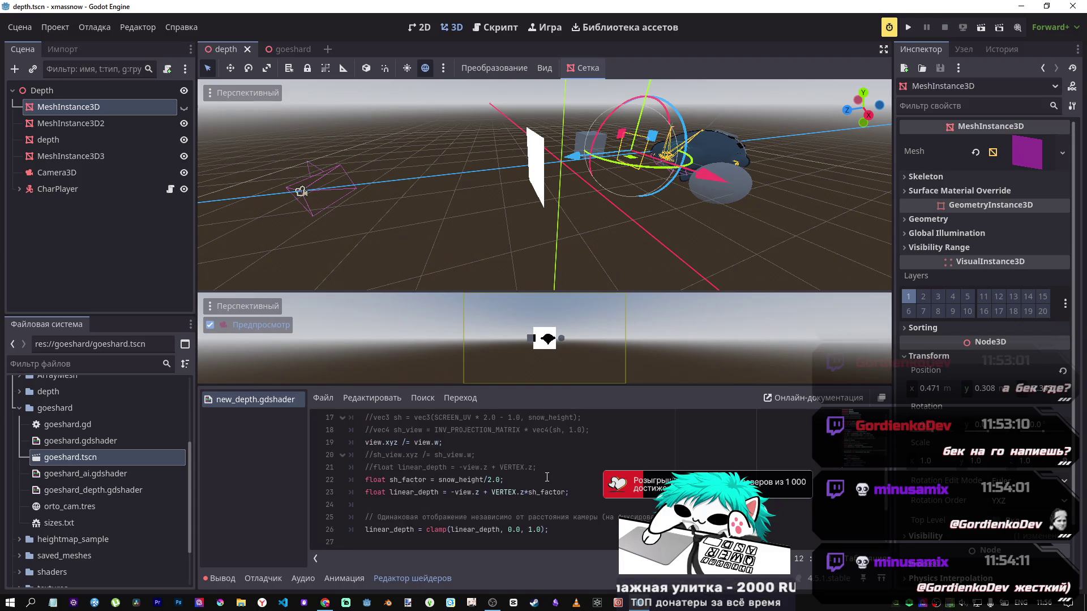
{"action": "left_click_drag", "start_coordinate": [566, 493], "coordinate": [527, 493]}
{"action": "key", "text": "BackSpace"}
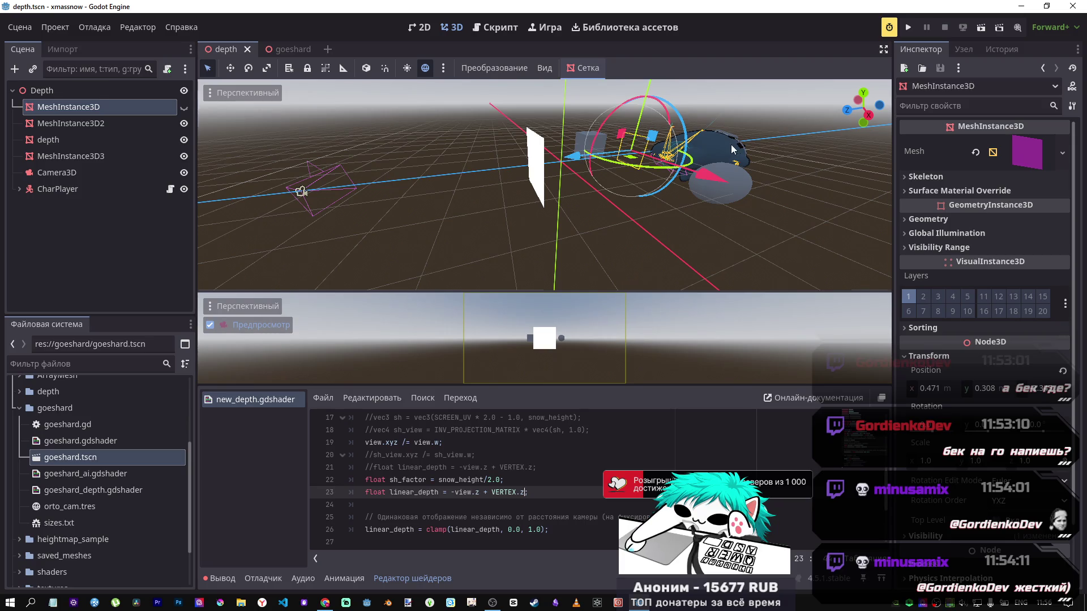
Select CharPlayer and slide it along Z with G, Z and the blue gizmo arrow.
{"action": "left_click", "coordinate": [600, 187]}
{"action": "left_click", "coordinate": [698, 163]}
{"action": "left_click", "coordinate": [56, 188]}
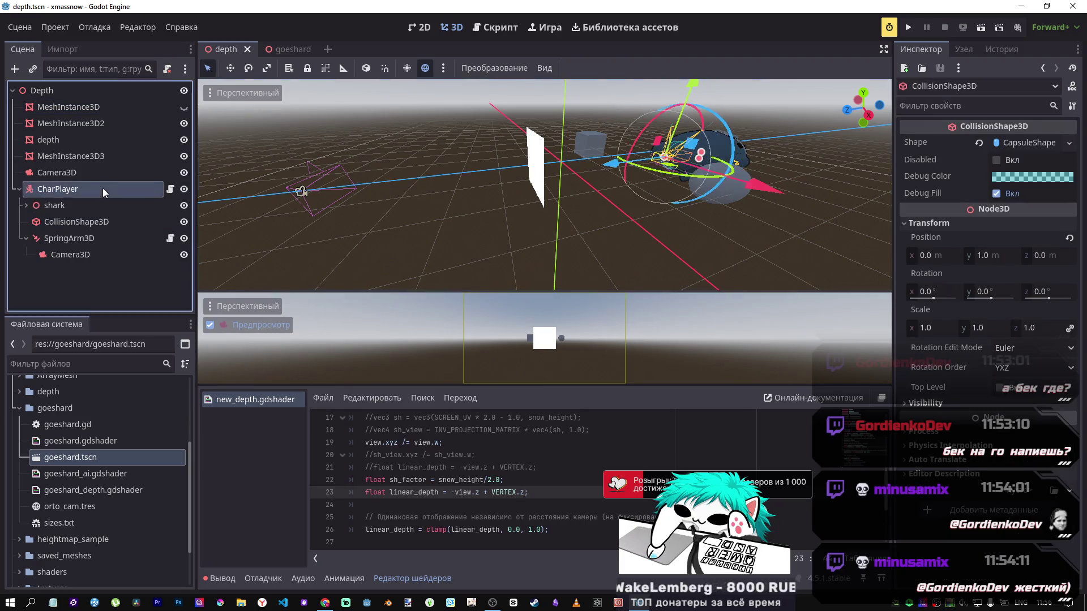
{"action": "key", "text": "g"}
{"action": "key", "text": "z"}
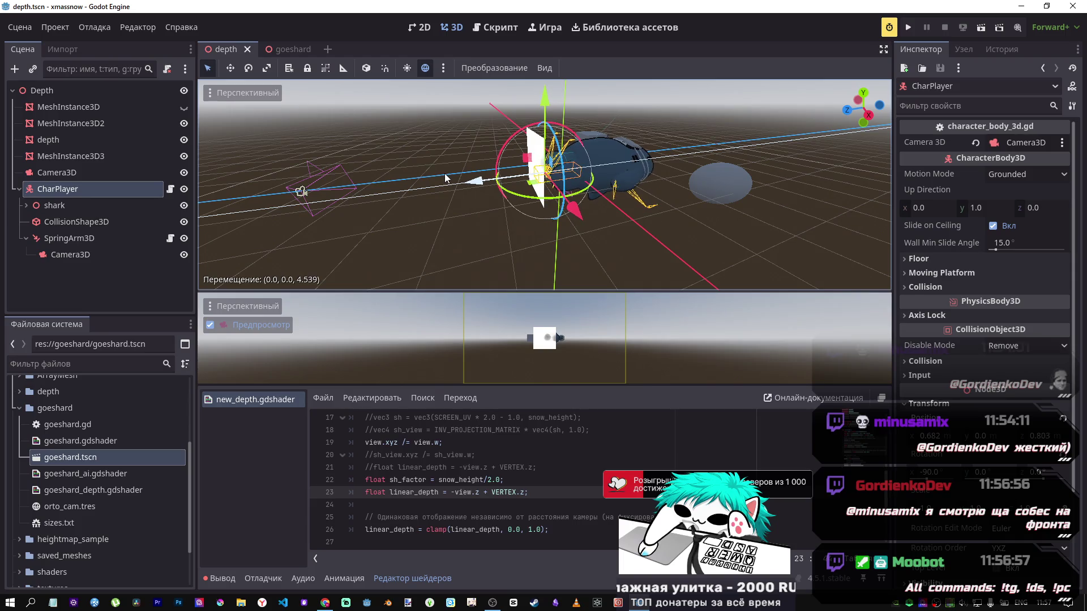
{"action": "left_click", "coordinate": [442, 178]}
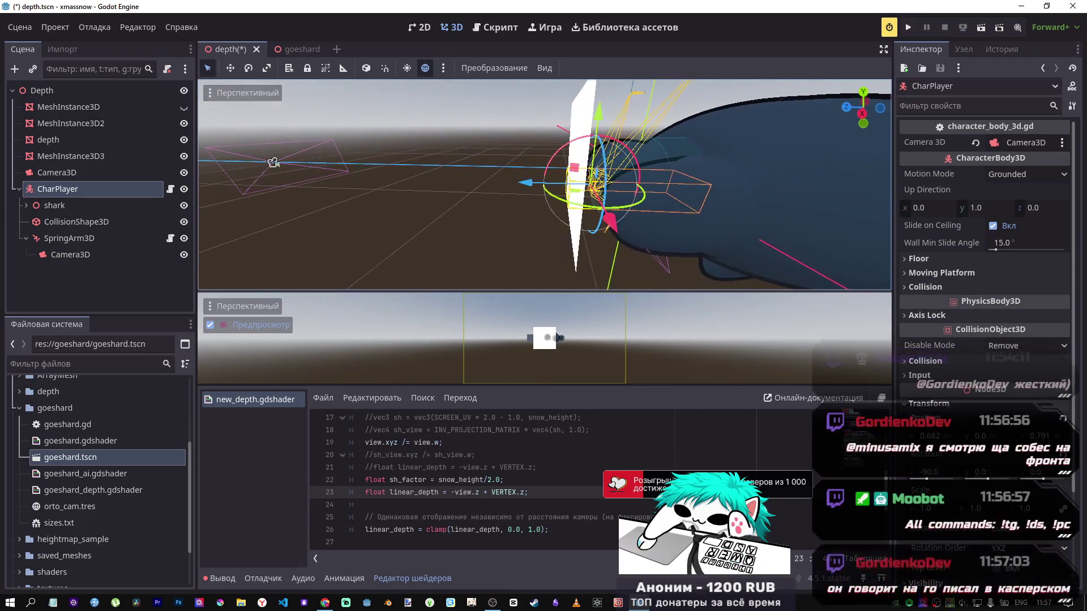
{"action": "mouse_move", "coordinate": [520, 190]}
{"action": "left_mouse_down"}
{"action": "mouse_move", "coordinate": [508, 188]}
{"action": "mouse_move", "coordinate": [525, 187]}
{"action": "left_mouse_up"}
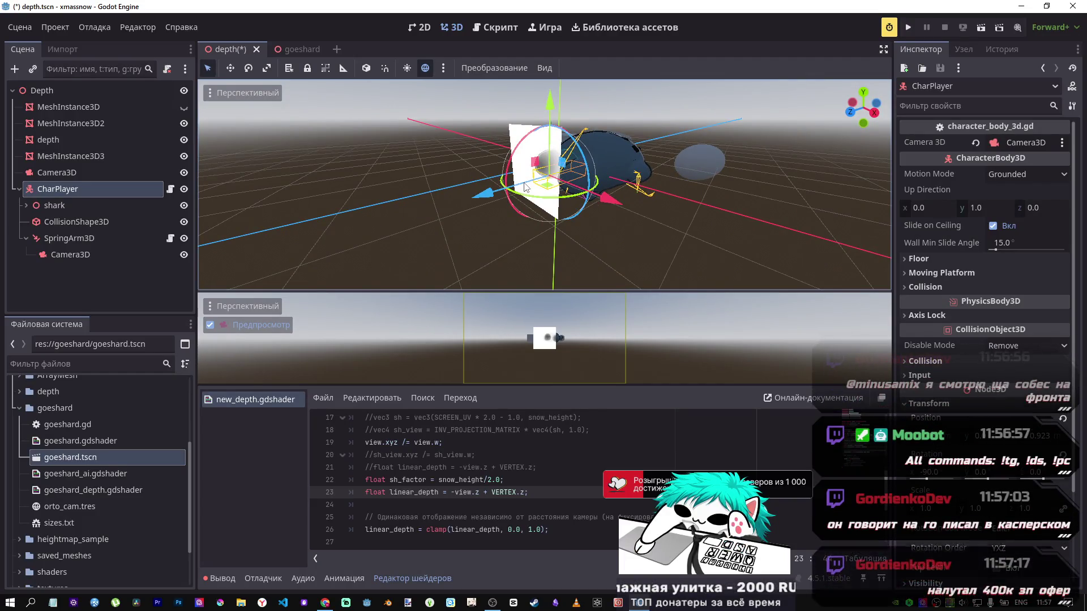
{"action": "mouse_move", "coordinate": [484, 194]}
{"action": "left_mouse_down"}
{"action": "mouse_move", "coordinate": [456, 199]}
{"action": "mouse_move", "coordinate": [485, 193]}
{"action": "left_mouse_up"}
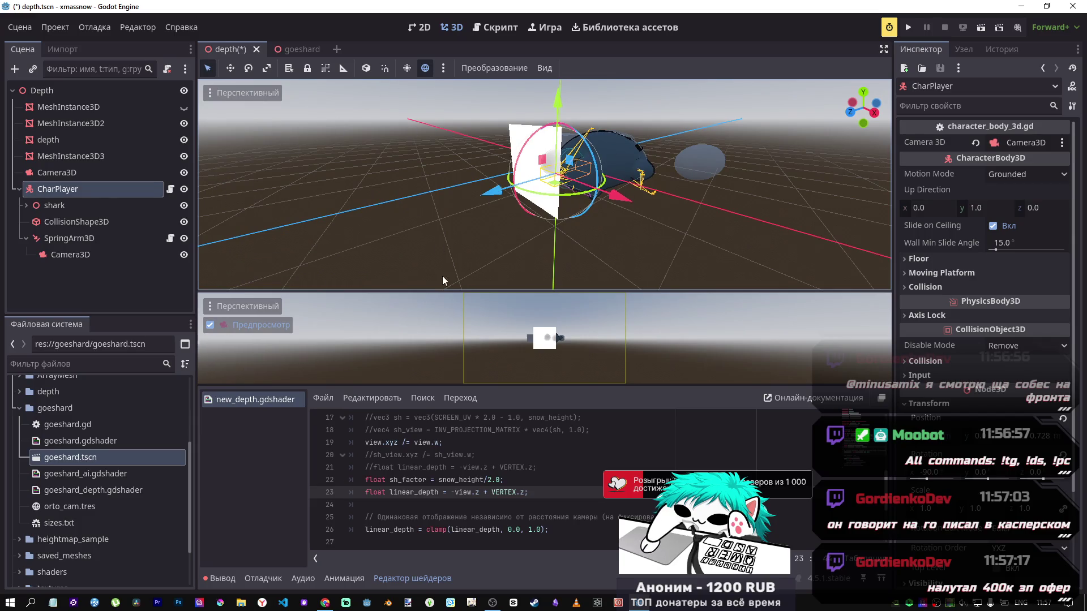
{"action": "scroll", "coordinate": [506, 468], "scroll_direction": "up", "scroll_amount": 5}
{"action": "left_click", "coordinate": [486, 441]}
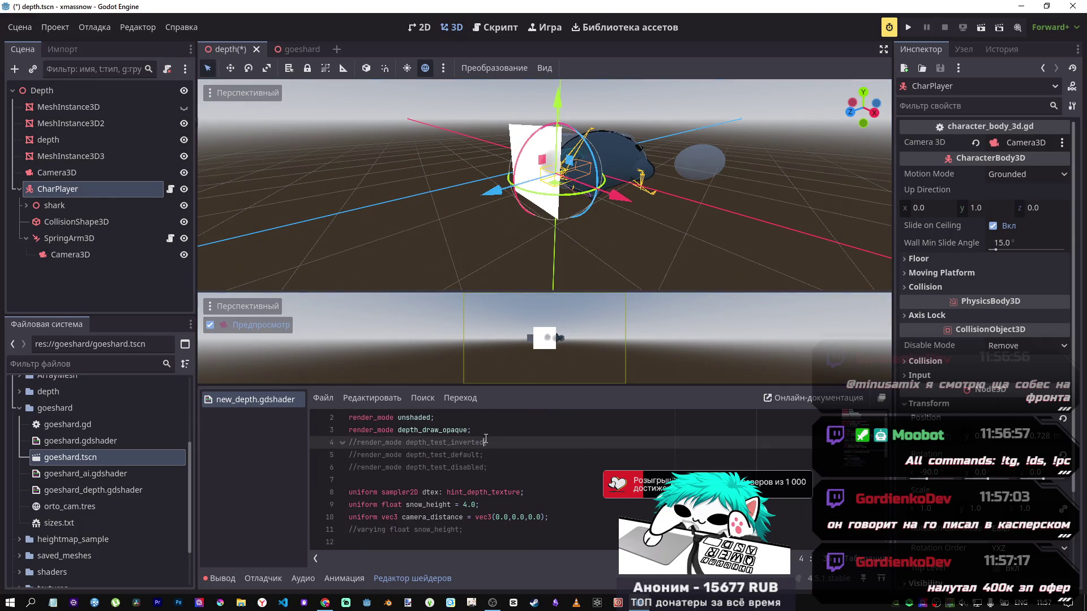
Uncomment depth_test_inverted, comment out depth_draw_opaque, and save the shader.
{"action": "key", "text": "ctrl+k"}
{"action": "key", "text": "ctrl+k"}
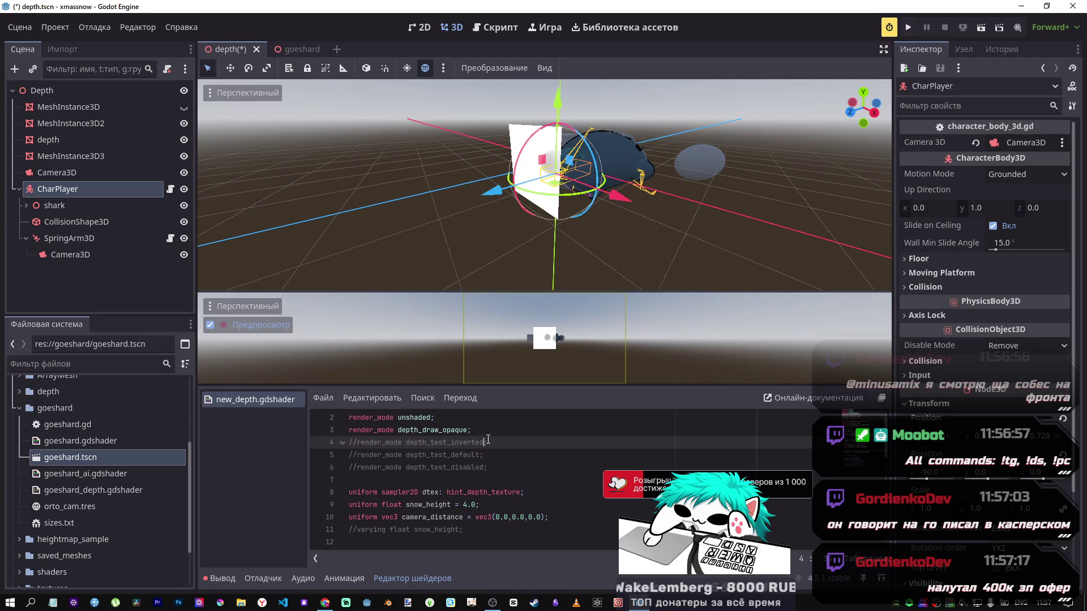
{"action": "key", "text": "Up"}
{"action": "key", "text": "ctrl+k"}
{"action": "key", "text": "ctrl+s"}
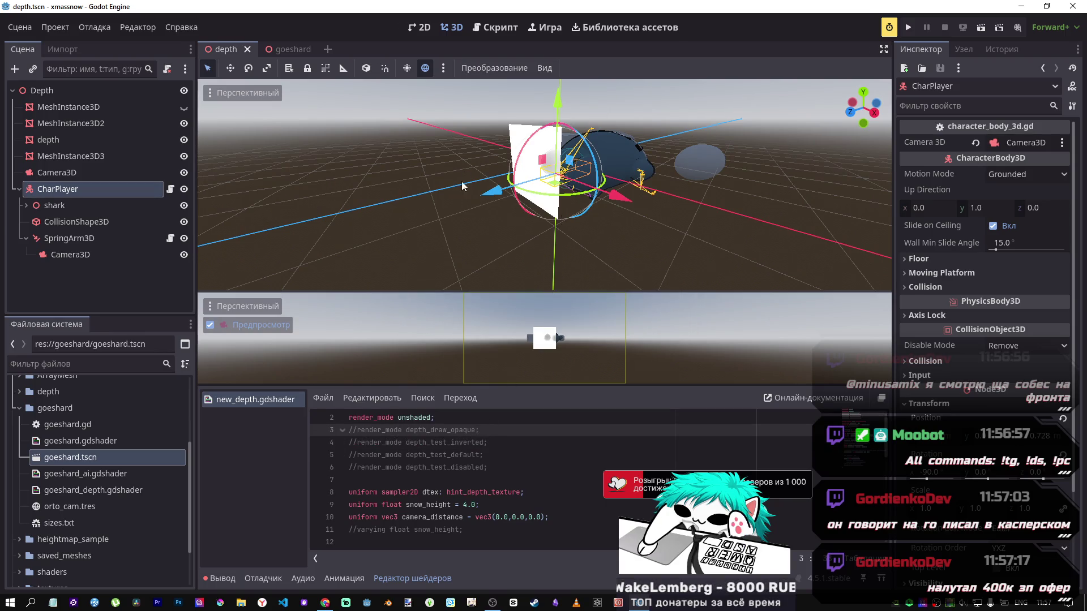
{"action": "key", "text": "Down"}
{"action": "key", "text": "ctrl+k"}
{"action": "key", "text": "ctrl+s"}
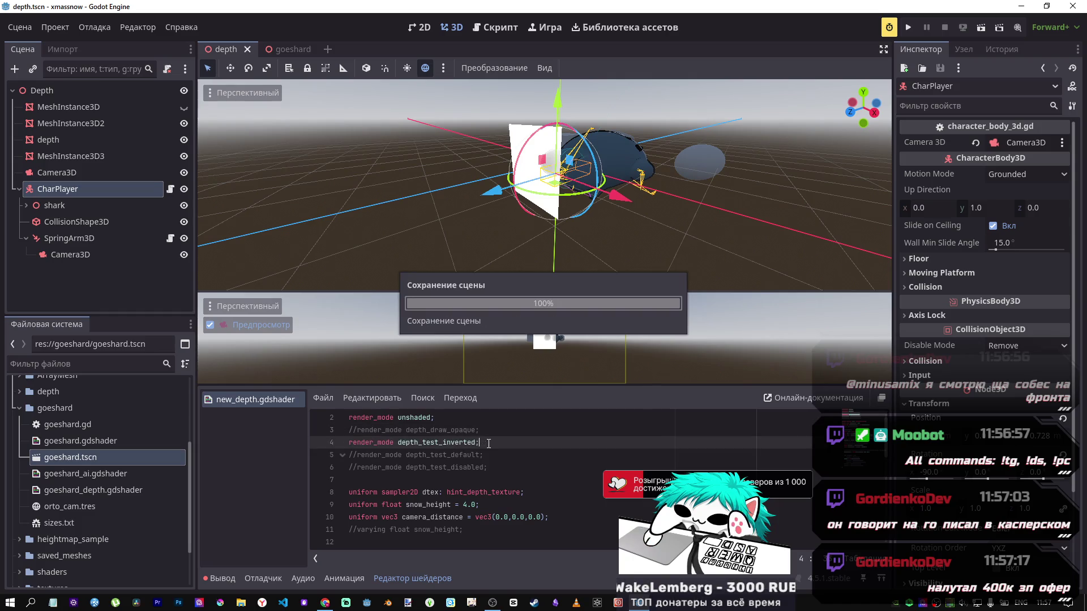
Drag CharPlayer along Z toward the camera, then shift it slightly back.
{"action": "mouse_move", "coordinate": [482, 190]}
{"action": "left_mouse_down"}
{"action": "mouse_move", "coordinate": [419, 207]}
{"action": "mouse_move", "coordinate": [392, 205]}
{"action": "mouse_move", "coordinate": [415, 198]}
{"action": "mouse_move", "coordinate": [223, 212]}
{"action": "mouse_move", "coordinate": [486, 197]}
{"action": "mouse_move", "coordinate": [376, 198]}
{"action": "mouse_move", "coordinate": [430, 198]}
{"action": "mouse_move", "coordinate": [394, 195]}
{"action": "mouse_move", "coordinate": [420, 178]}
{"action": "left_mouse_up"}
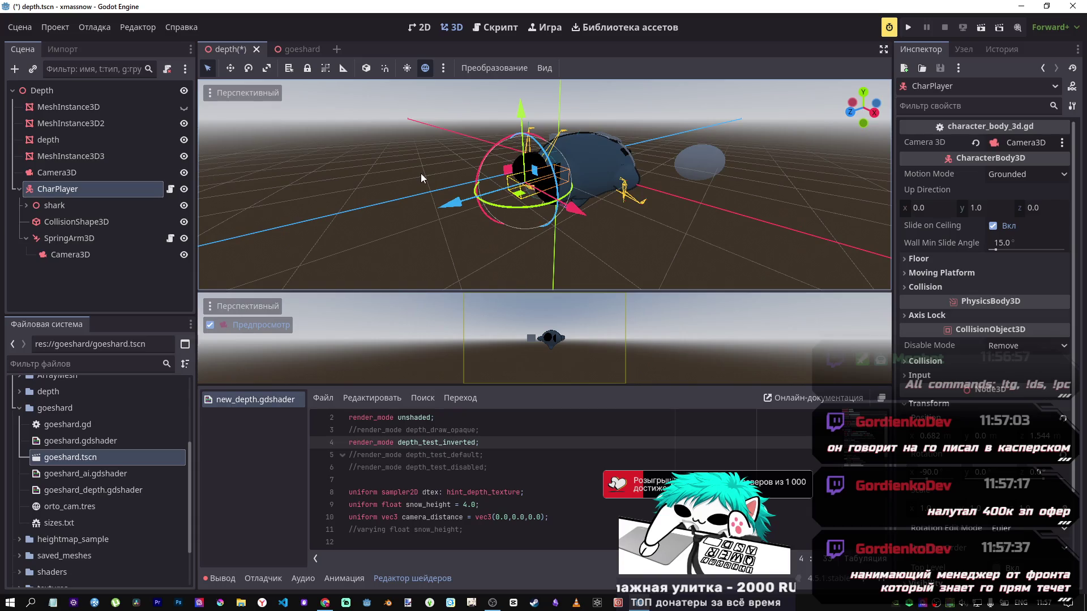
{"action": "mouse_move", "coordinate": [441, 204]}
{"action": "left_mouse_down"}
{"action": "mouse_move", "coordinate": [429, 210]}
{"action": "mouse_move", "coordinate": [482, 194]}
{"action": "mouse_move", "coordinate": [417, 199]}
{"action": "mouse_move", "coordinate": [501, 190]}
{"action": "mouse_move", "coordinate": [433, 209]}
{"action": "mouse_move", "coordinate": [503, 189]}
{"action": "left_mouse_up"}
{"action": "left_click", "coordinate": [62, 140]}
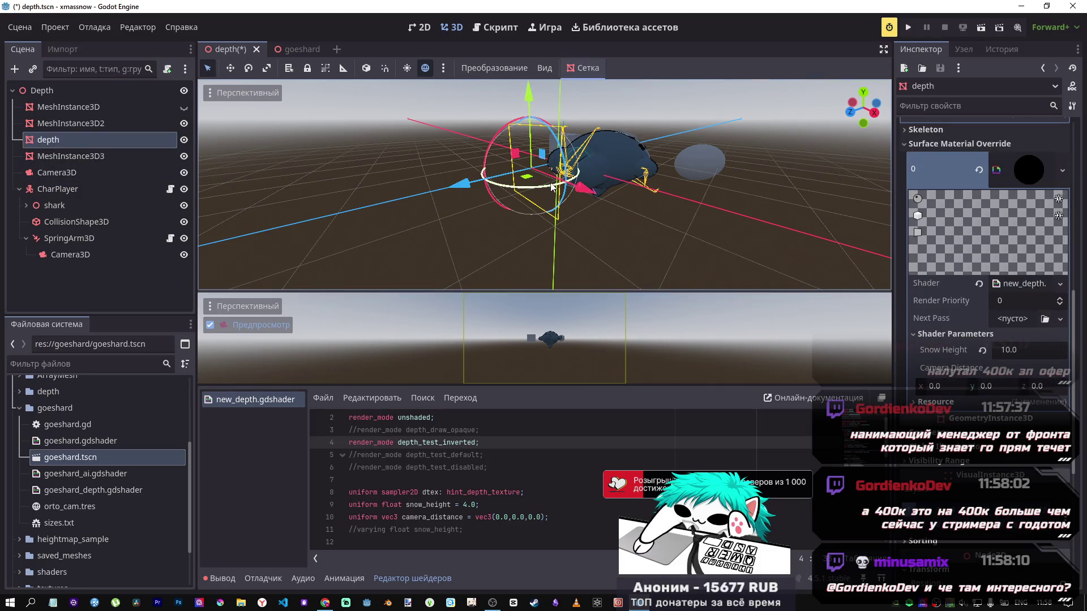
Uncomment depth_draw_opaque on line 3 next to depth_test_inverted and save.
{"action": "left_click", "coordinate": [607, 159]}
{"action": "left_click_drag", "start_coordinate": [535, 180], "coordinate": [500, 189]}
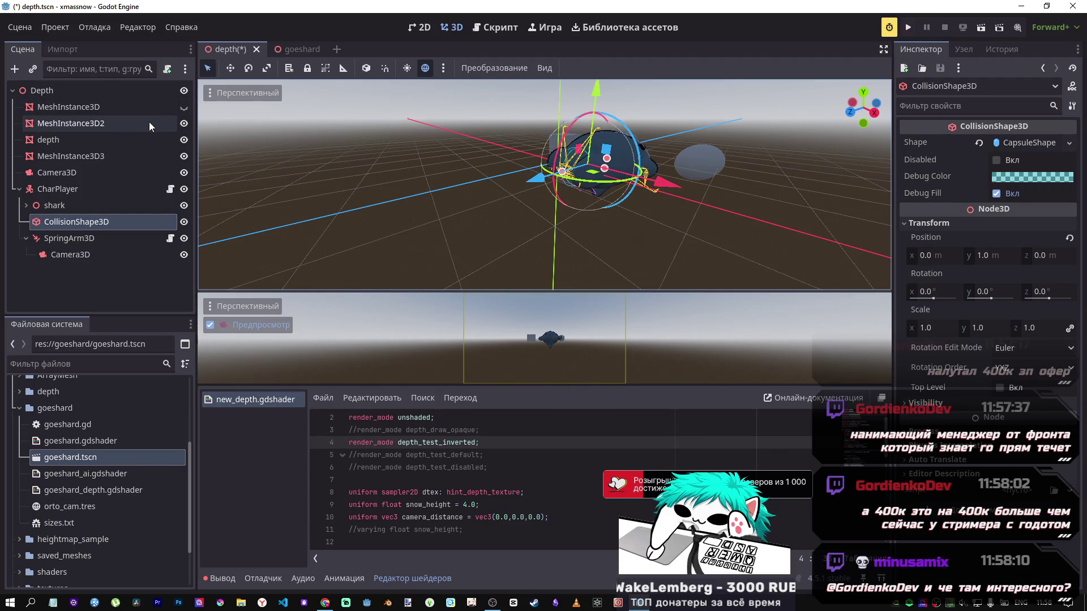
{"action": "left_click", "coordinate": [137, 112]}
{"action": "left_click", "coordinate": [131, 121]}
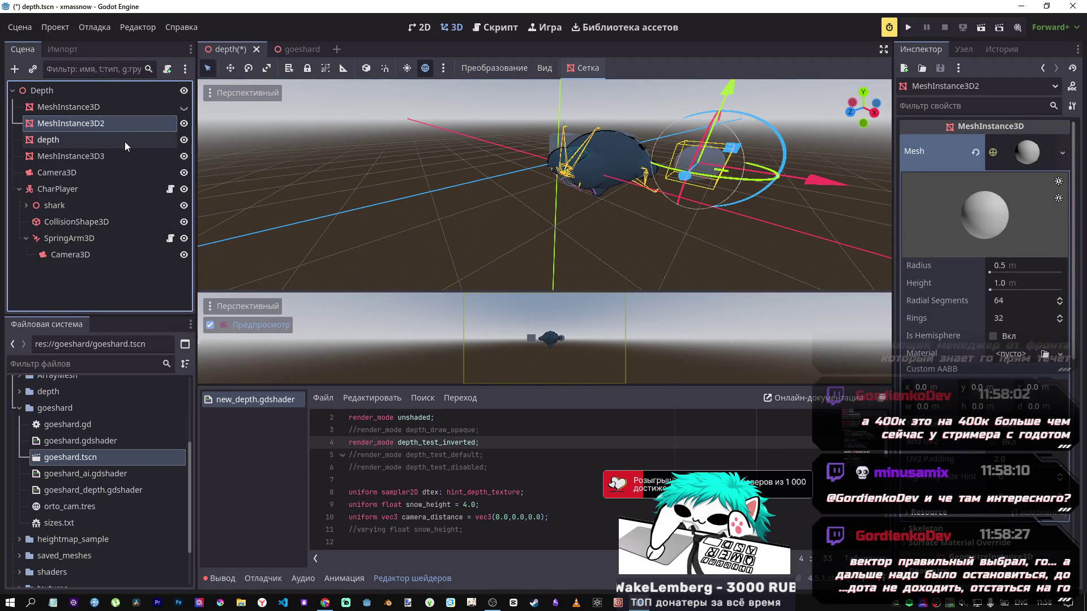
{"action": "left_click", "coordinate": [124, 141]}
{"action": "left_click", "coordinate": [445, 433]}
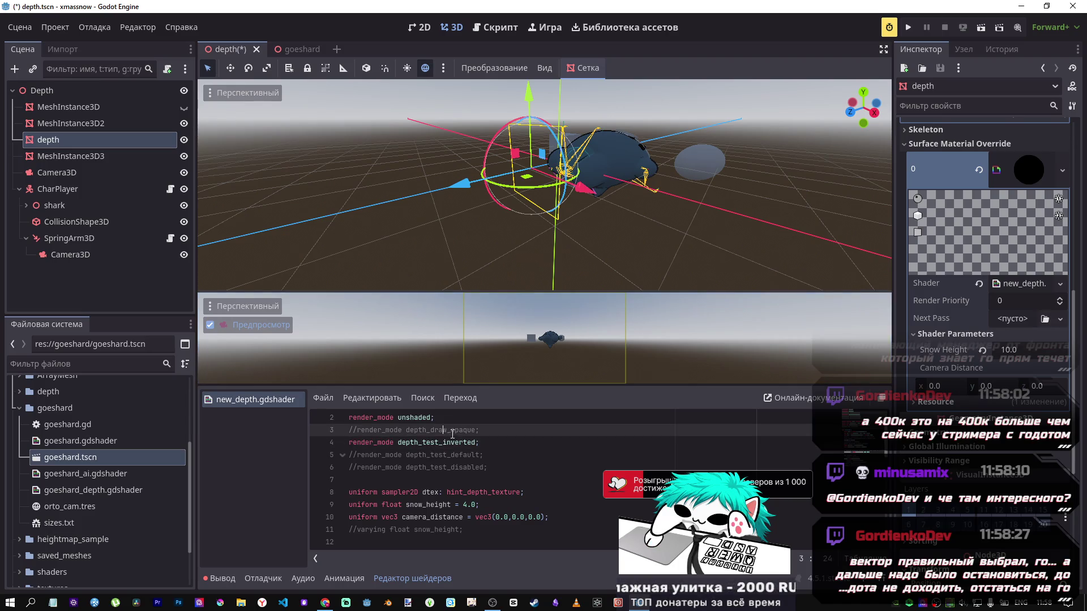
{"action": "key", "text": "ctrl+k"}
{"action": "key", "text": "ctrl+s"}
Select CharPlayer and move it along Z toward the camera, then nudge it back.
{"action": "left_click", "coordinate": [77, 155]}
{"action": "left_click", "coordinate": [77, 139]}
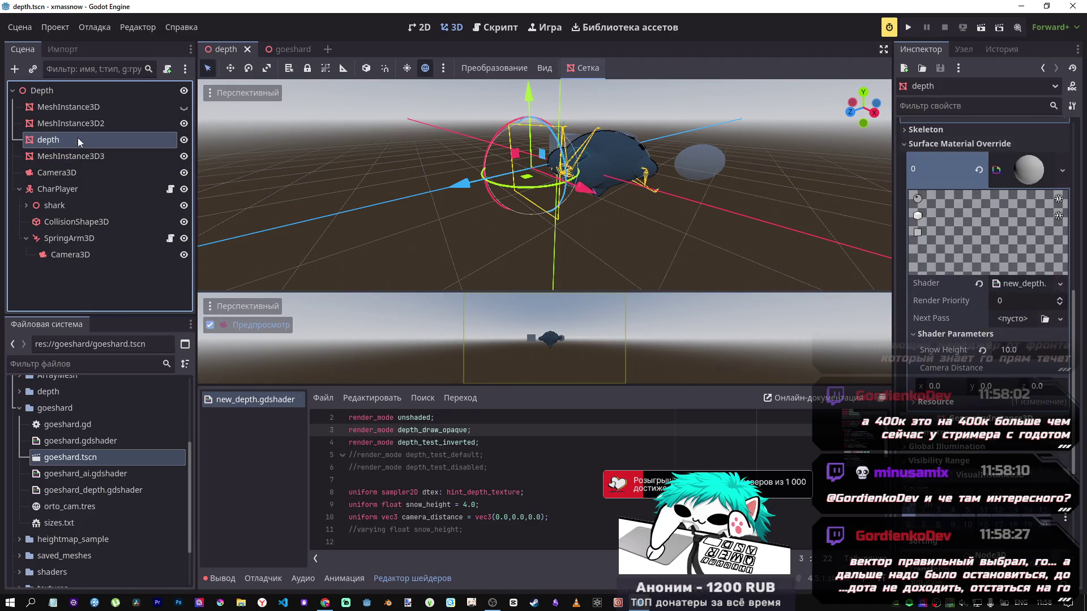
{"action": "left_click", "coordinate": [57, 188]}
{"action": "mouse_move", "coordinate": [501, 190]}
{"action": "left_mouse_down"}
{"action": "mouse_move", "coordinate": [373, 199]}
{"action": "mouse_move", "coordinate": [430, 196]}
{"action": "left_mouse_up"}
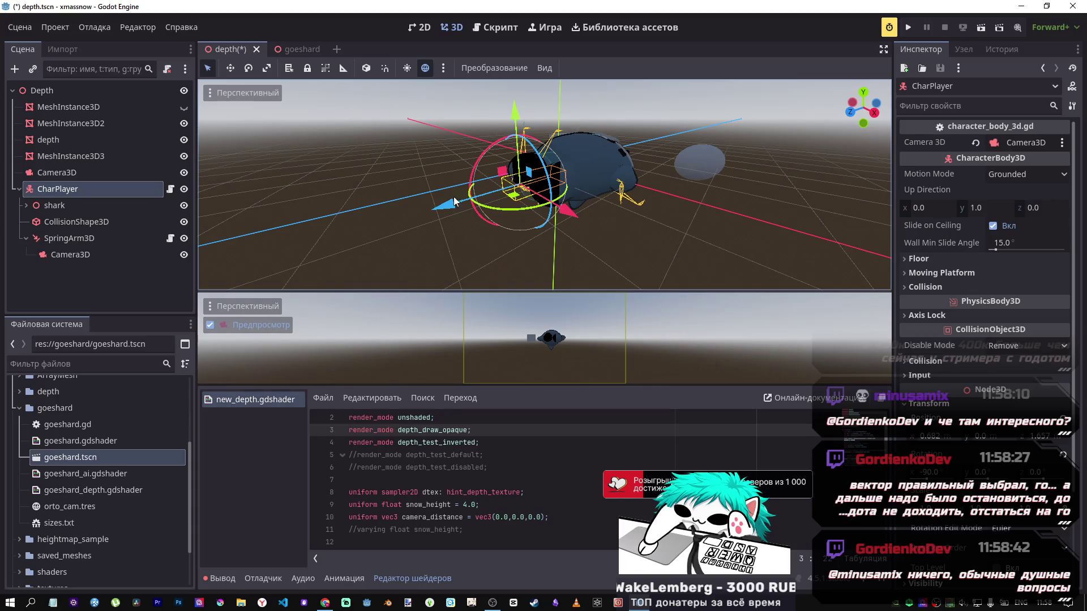
{"action": "mouse_move", "coordinate": [440, 209]}
{"action": "left_mouse_down"}
{"action": "mouse_move", "coordinate": [500, 199]}
{"action": "mouse_move", "coordinate": [421, 215]}
{"action": "mouse_move", "coordinate": [512, 194]}
{"action": "left_mouse_up"}
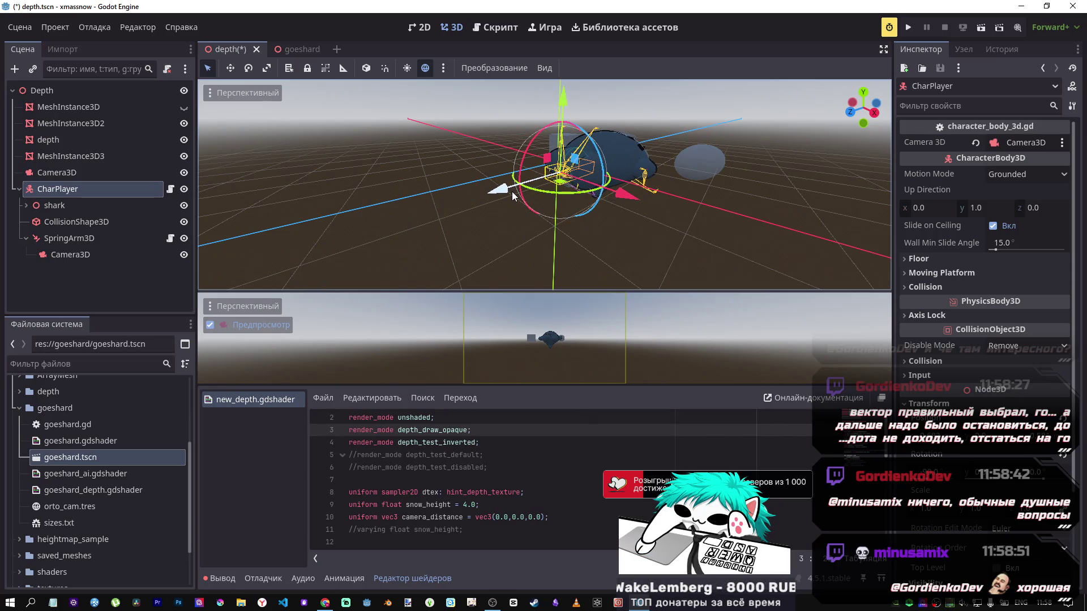
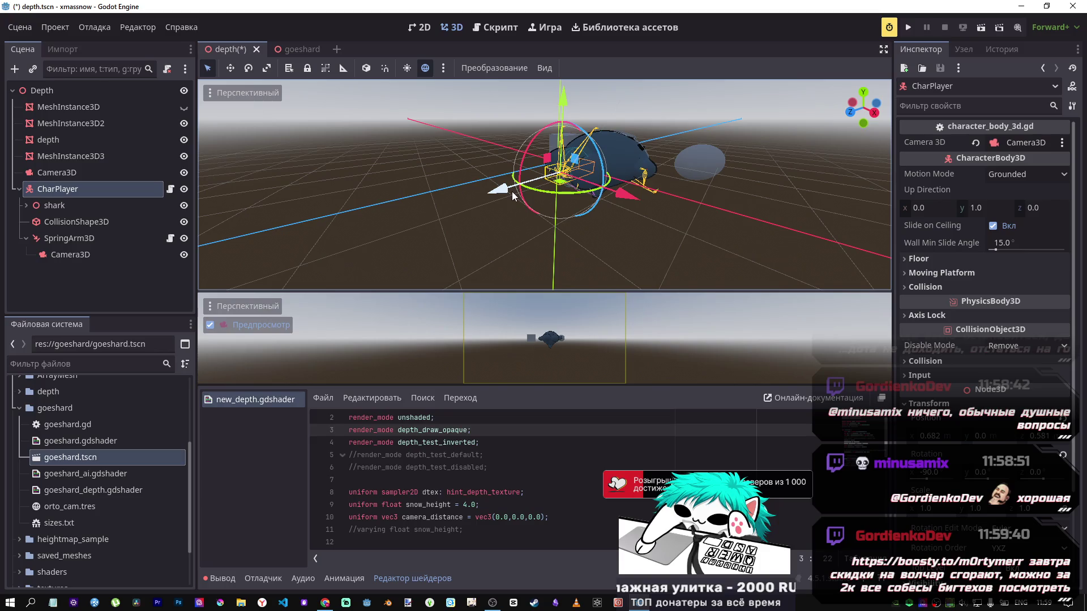
Move the shark player about 0.197 back along Z, then sideways along X.
{"action": "mouse_move", "coordinate": [511, 191]}
{"action": "left_mouse_down"}
{"action": "mouse_move", "coordinate": [532, 178]}
{"action": "mouse_move", "coordinate": [432, 199]}
{"action": "mouse_move", "coordinate": [456, 178]}
{"action": "left_mouse_up"}
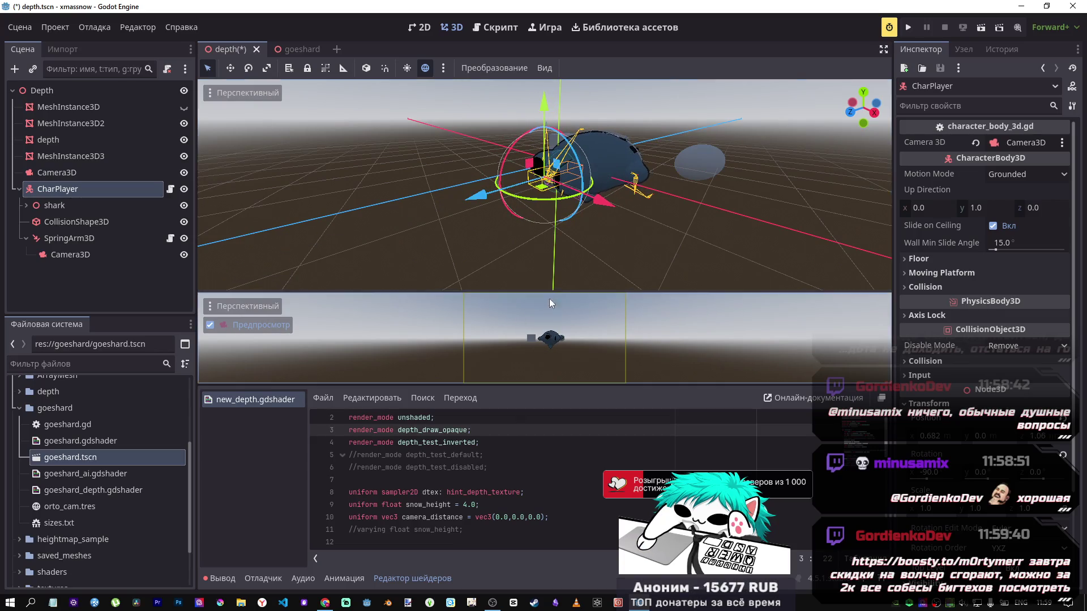
{"action": "scroll", "coordinate": [534, 217], "scroll_direction": "up", "scroll_amount": 10}
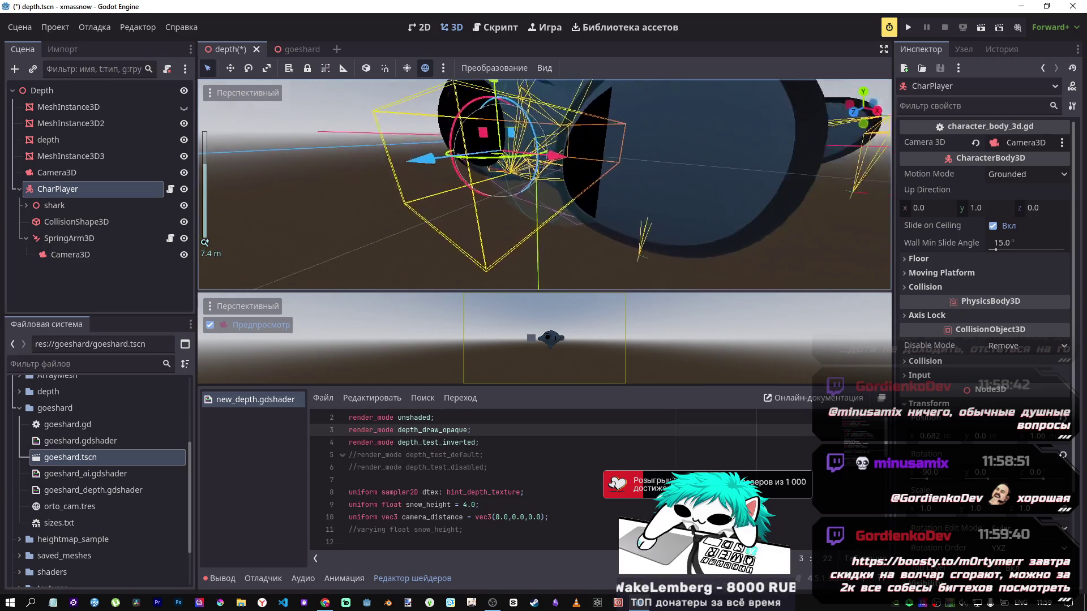
{"action": "scroll", "coordinate": [535, 221], "scroll_direction": "down", "scroll_amount": 10}
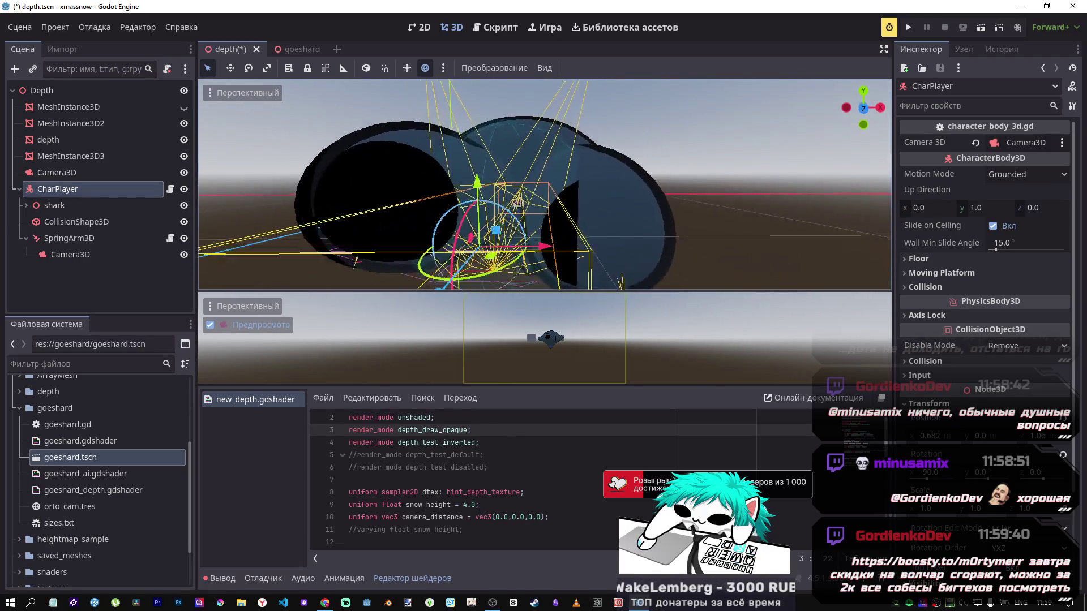
{"action": "left_click", "coordinate": [592, 179]}
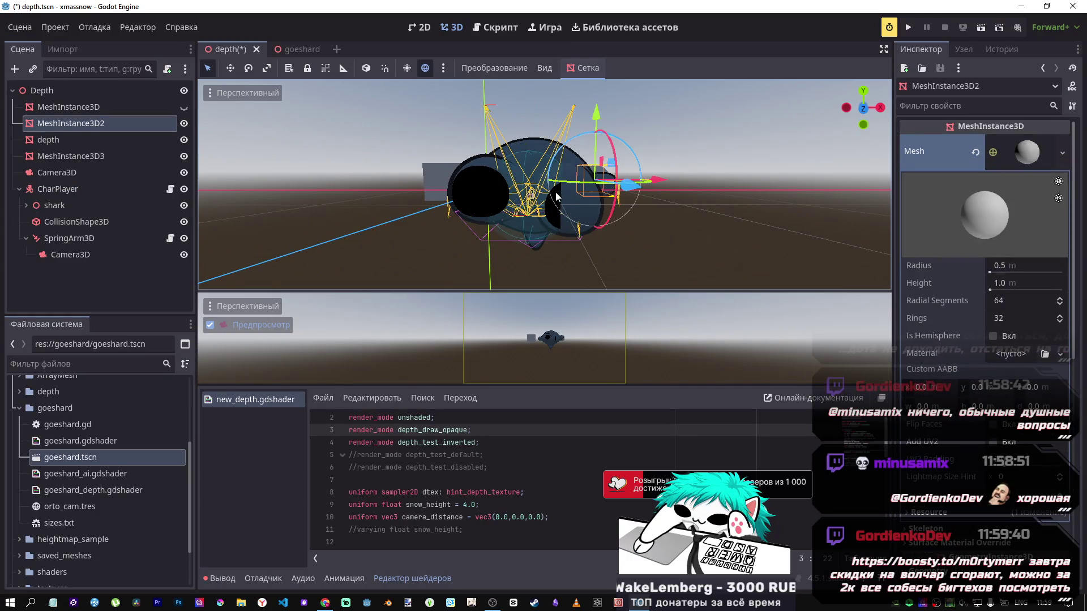
{"action": "left_click", "coordinate": [56, 189]}
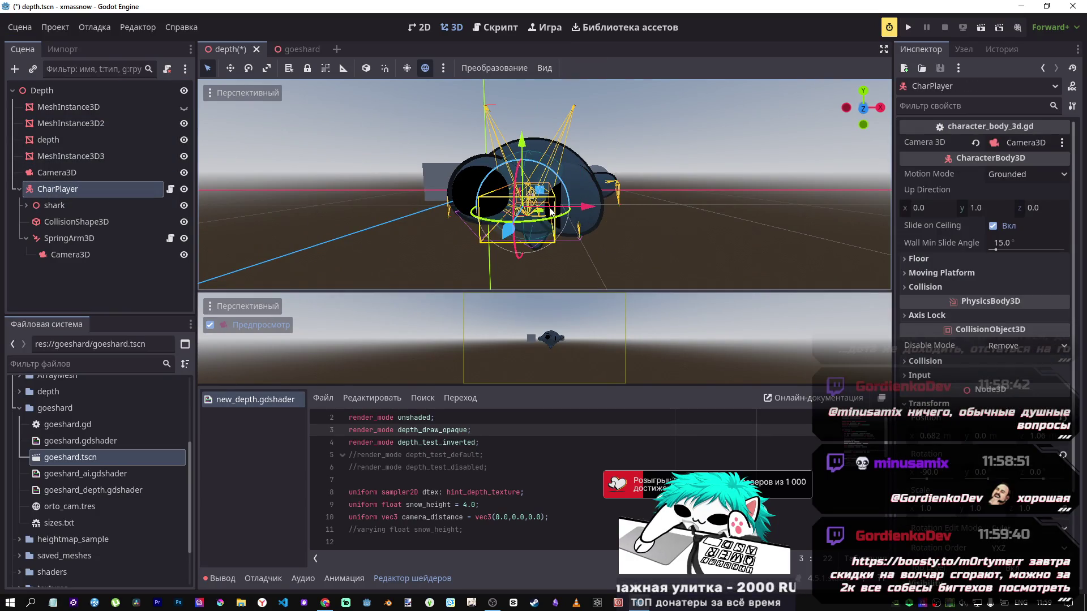
{"action": "mouse_move", "coordinate": [585, 211]}
{"action": "left_mouse_down"}
{"action": "mouse_move", "coordinate": [427, 232]}
{"action": "mouse_move", "coordinate": [381, 253]}
{"action": "mouse_move", "coordinate": [390, 249]}
{"action": "left_mouse_up"}
Duplicate the linear_depth line 23 and comment out the copy.
{"action": "scroll", "coordinate": [575, 495], "scroll_direction": "down", "scroll_amount": 4}
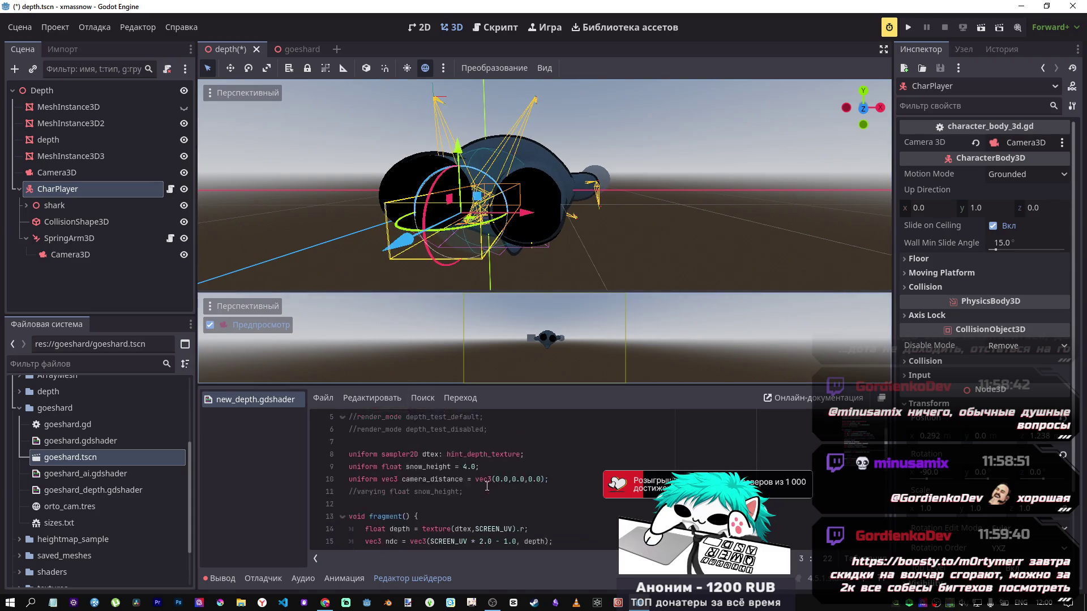
{"action": "scroll", "coordinate": [576, 496], "scroll_direction": "down", "scroll_amount": 3}
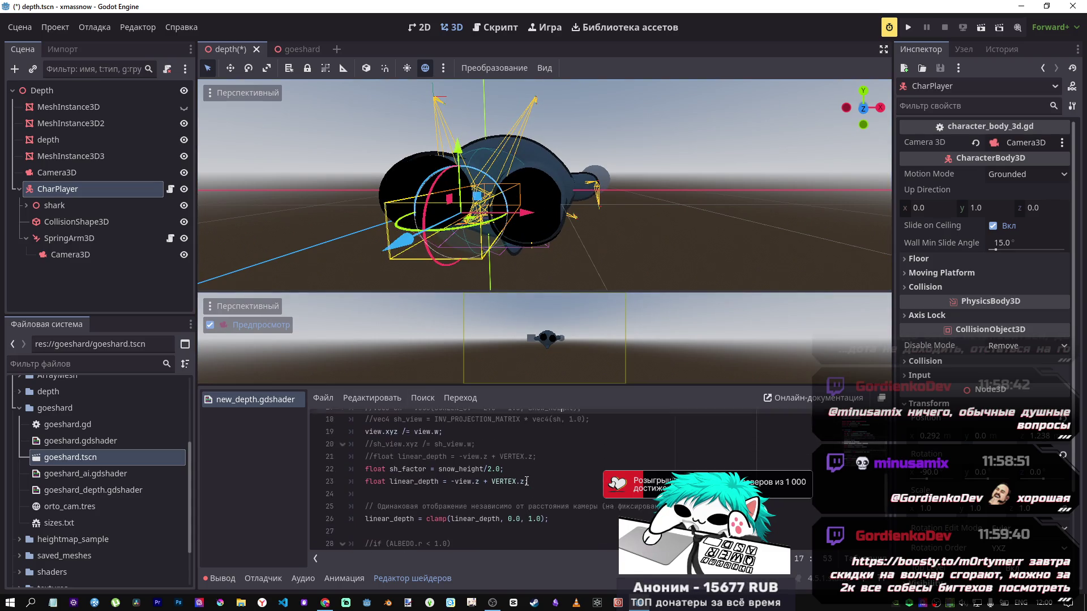
{"action": "scroll", "coordinate": [526, 480], "scroll_direction": "up", "scroll_amount": 1}
{"action": "scroll", "coordinate": [526, 472], "scroll_direction": "down", "scroll_amount": 1}
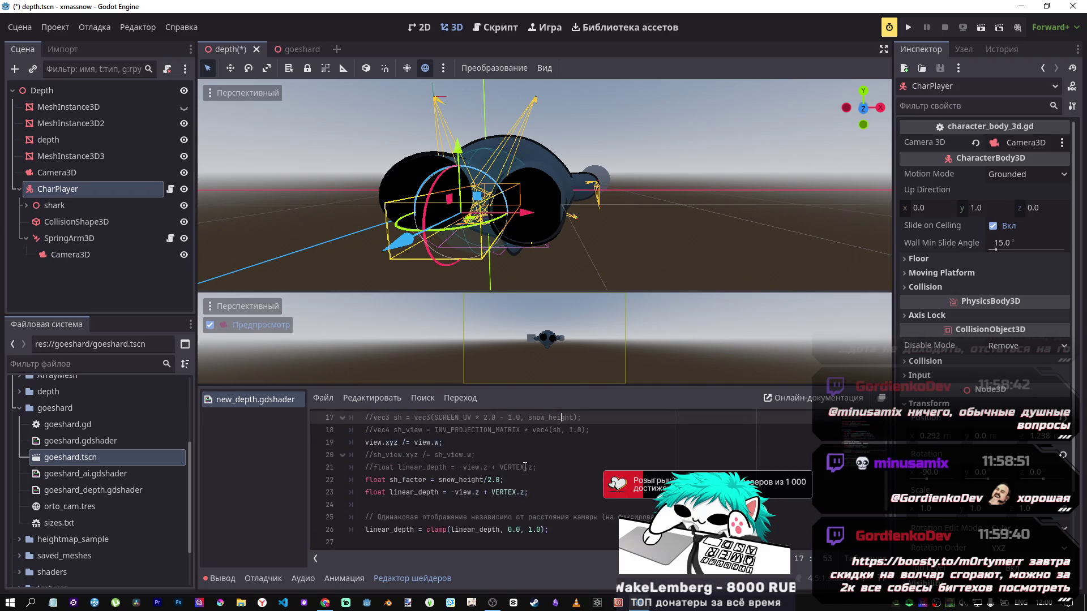
{"action": "left_click", "coordinate": [526, 480]}
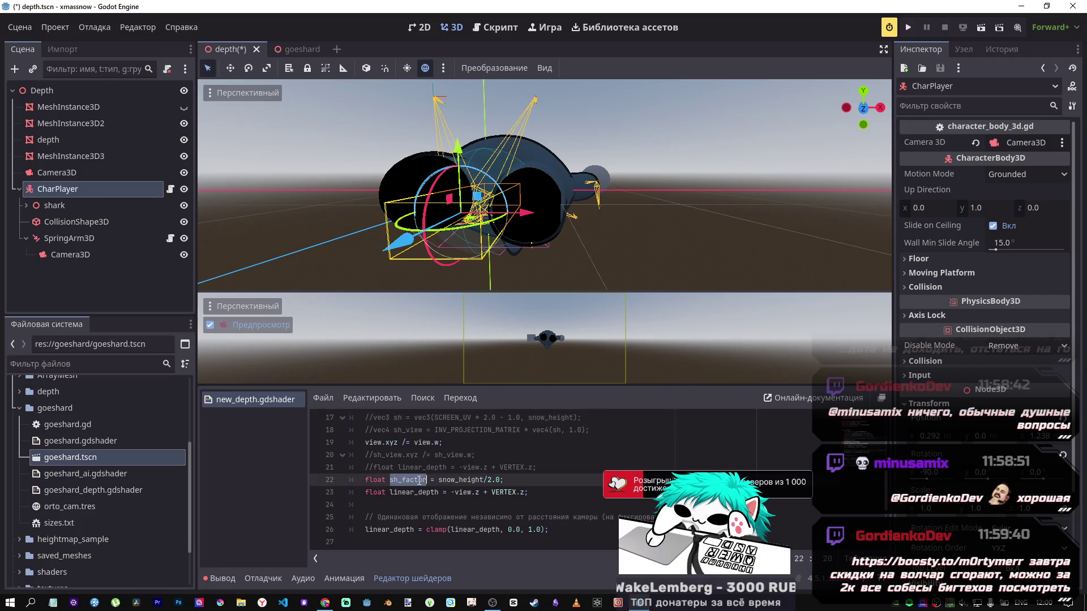
{"action": "left_click", "coordinate": [550, 491]}
{"action": "key", "text": "shift+Up"}
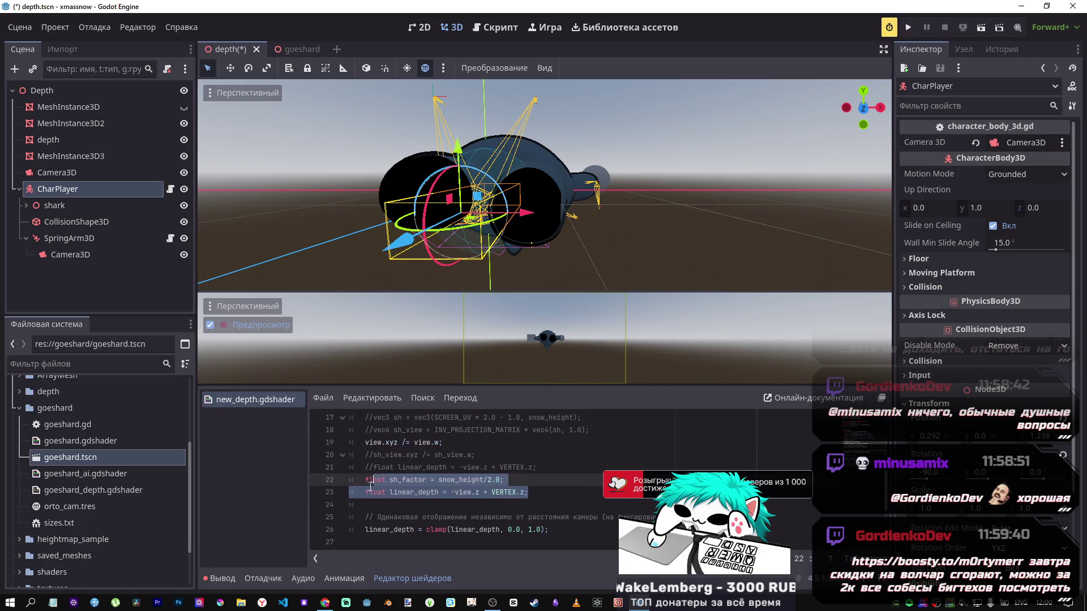
{"action": "key", "text": "ctrl+c"}
{"action": "left_click", "coordinate": [547, 491]}
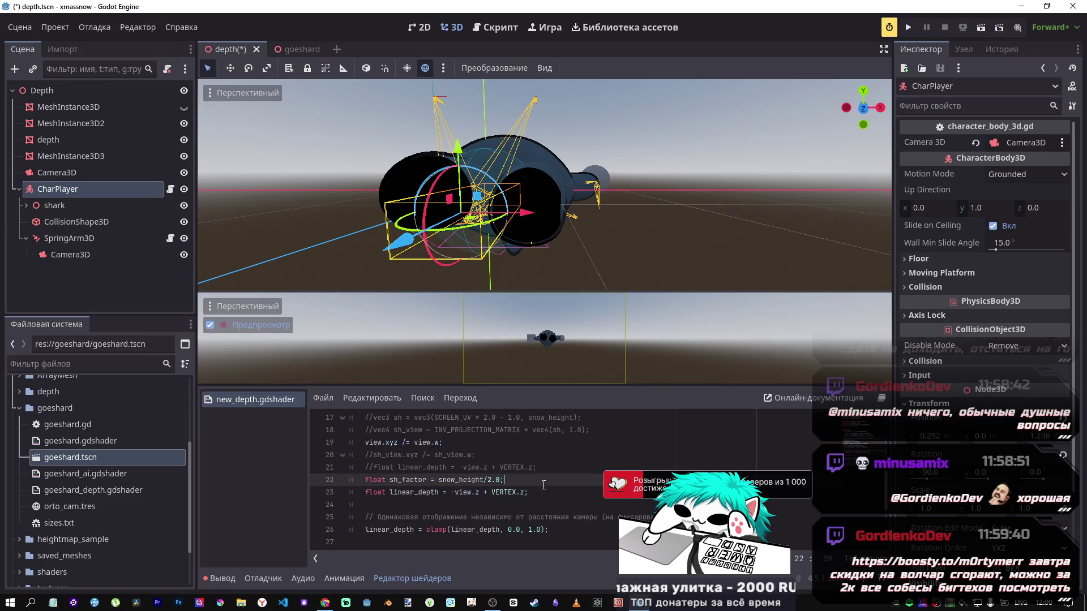
{"action": "key", "text": "ctrl+v"}
{"action": "key", "text": "ctrl+k"}
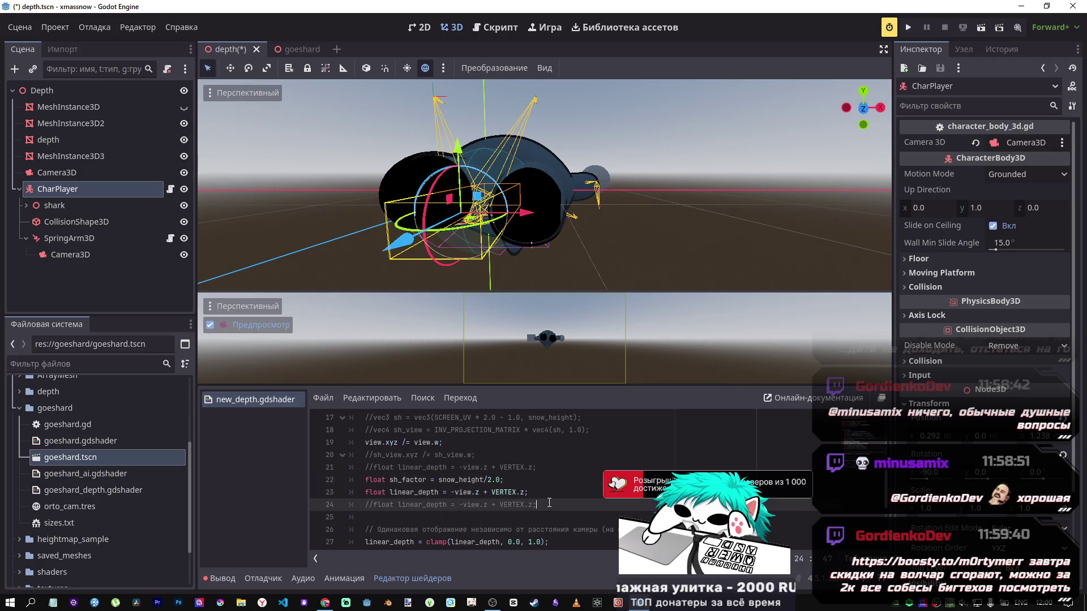
Append sh_factor to the VERTEX.z term on line 23 and save the shader.
{"action": "left_click", "coordinate": [405, 480]}
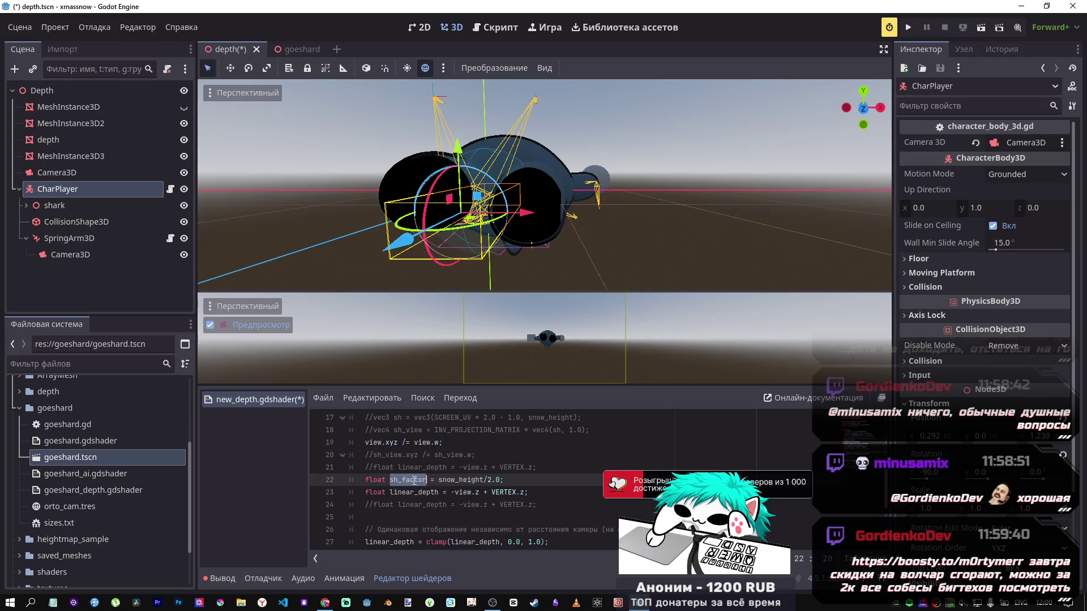
{"action": "left_click", "coordinate": [535, 496]}
{"action": "type", "text": "sh_factor"}
{"action": "key", "text": "ctrl+s"}
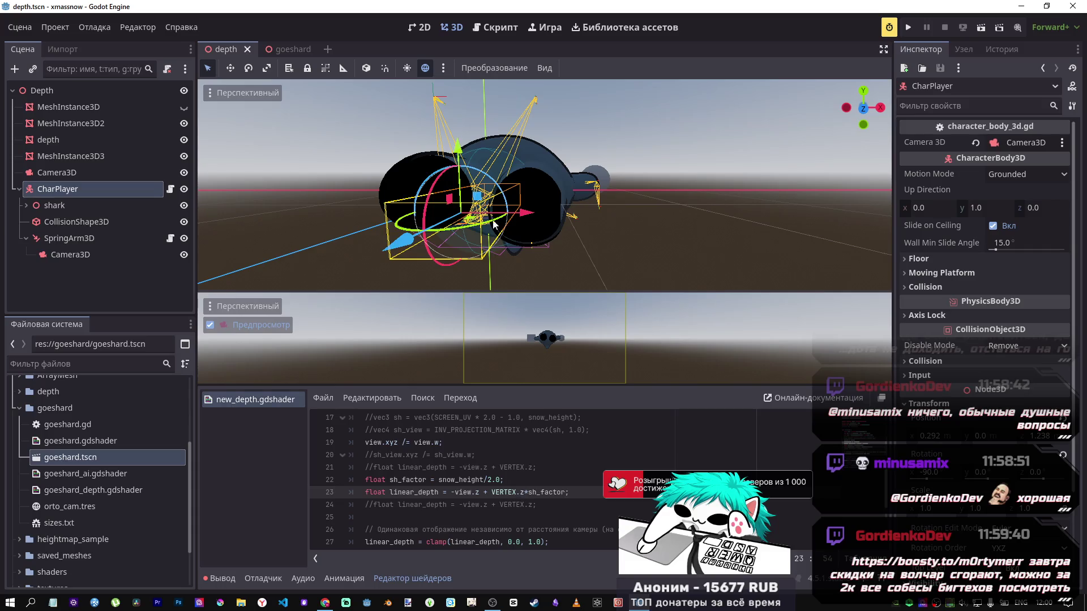
Nudge the shark player along Z and select the depth plane node.
{"action": "left_click_drag", "start_coordinate": [405, 241], "coordinate": [419, 232]}
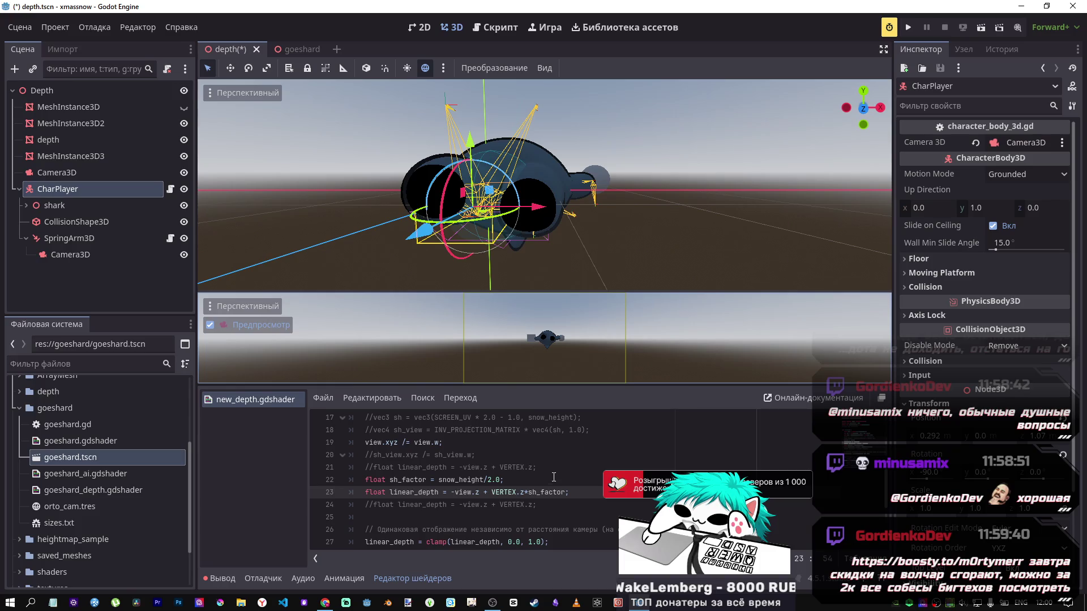
{"action": "left_click", "coordinate": [502, 485]}
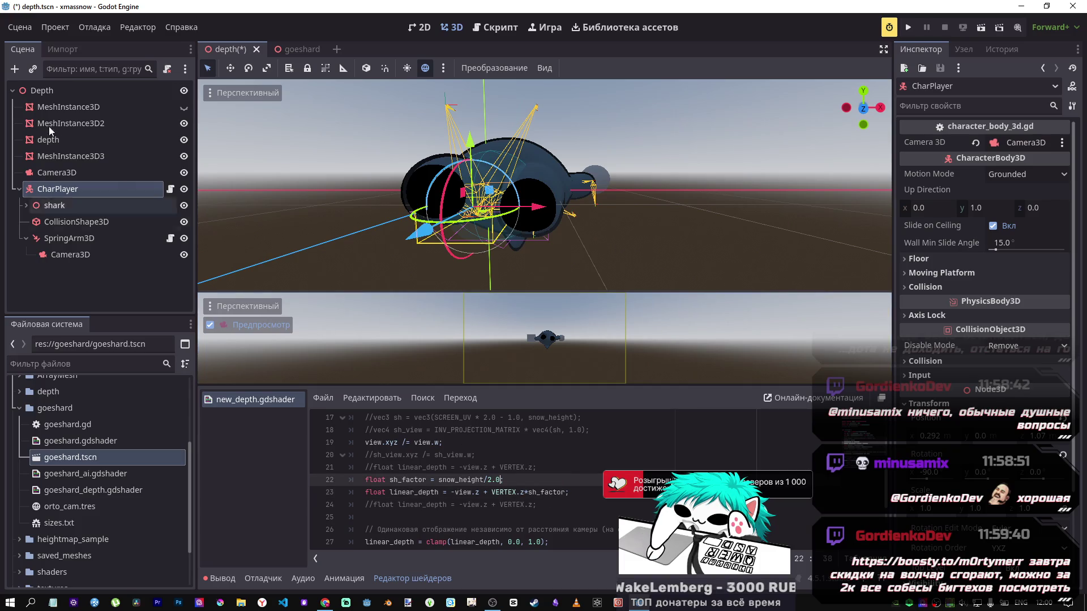
{"action": "type", "text": ";"}
{"action": "left_click", "coordinate": [53, 155]}
{"action": "left_click", "coordinate": [54, 145]}
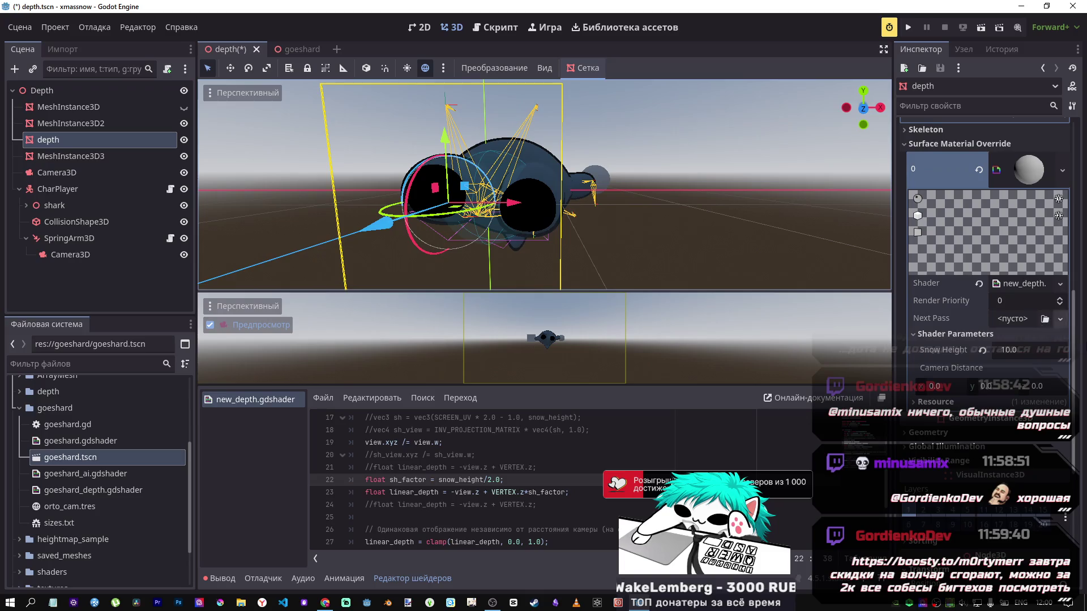
Set the depth material's Snow Height to 2.0 and save.
{"action": "left_click", "coordinate": [983, 351]}
{"action": "key", "text": "ctrl+s"}
{"action": "left_click", "coordinate": [994, 354]}
{"action": "type", "text": "2"}
{"action": "key", "text": "Return"}
{"action": "key", "text": "ctrl+s"}
Comment out the sh_factor linear_depth line, restore the plain VERTEX.z line, and save.
{"action": "mouse_move", "coordinate": [417, 220]}
{"action": "left_mouse_down"}
{"action": "mouse_move", "coordinate": [392, 226]}
{"action": "mouse_move", "coordinate": [406, 240]}
{"action": "left_mouse_up"}
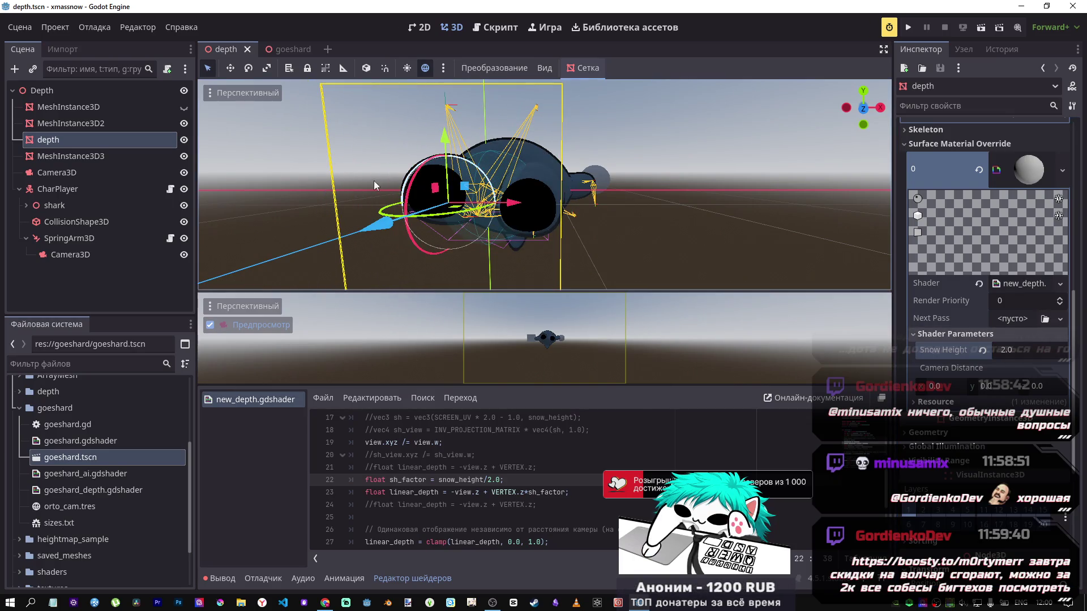
{"action": "scroll", "coordinate": [566, 453], "scroll_direction": "down", "scroll_amount": 2}
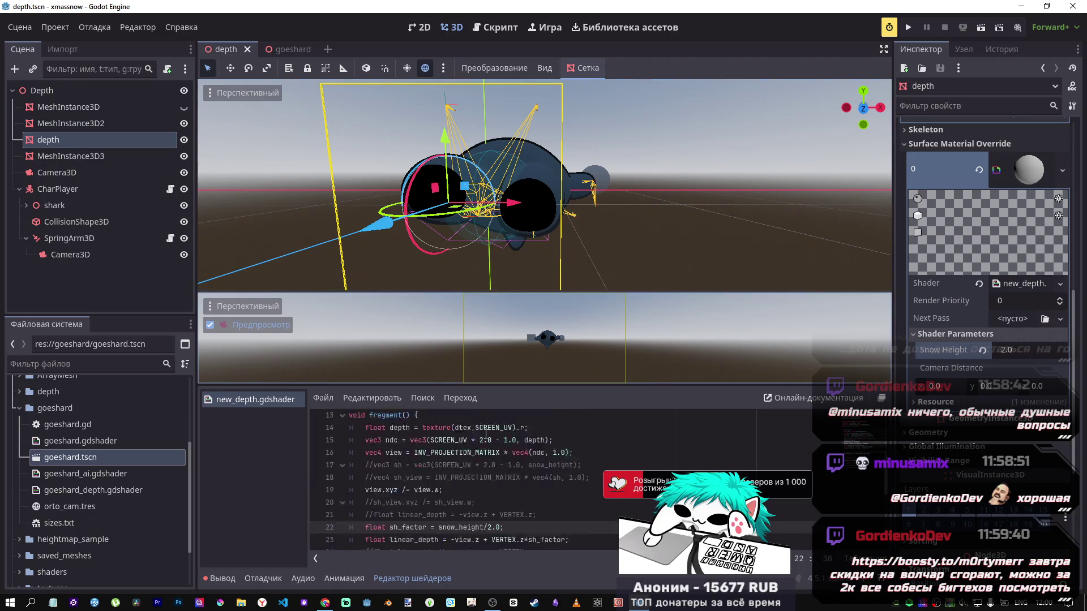
{"action": "left_click", "coordinate": [549, 455]}
{"action": "left_click_drag", "start_coordinate": [579, 456], "coordinate": [339, 450]}
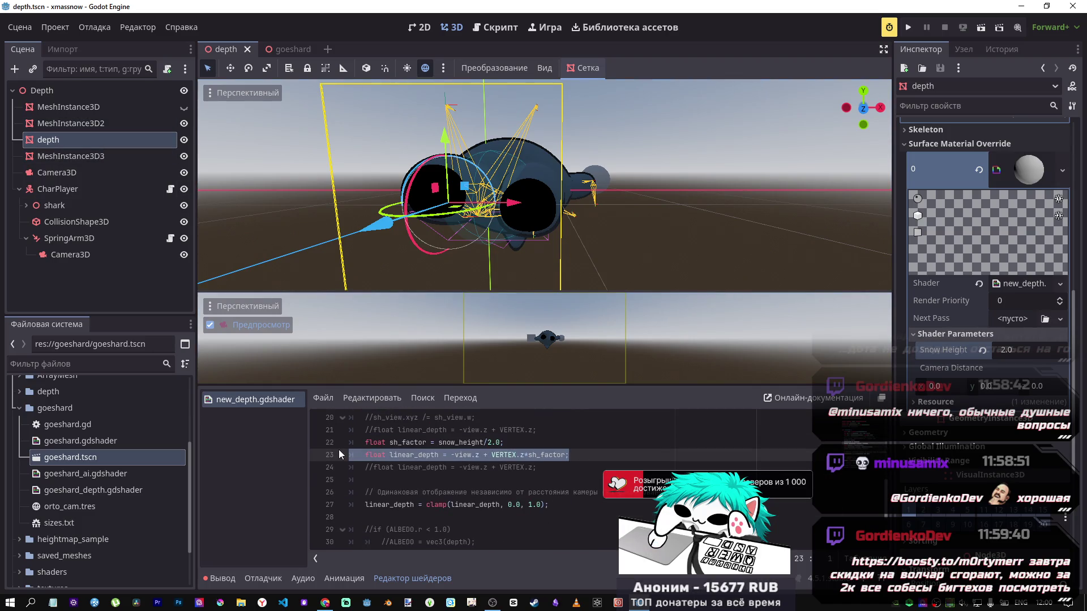
{"action": "key", "text": "BackSpace"}
{"action": "key", "text": "BackSpace"}
{"action": "key", "text": "BackSpace"}
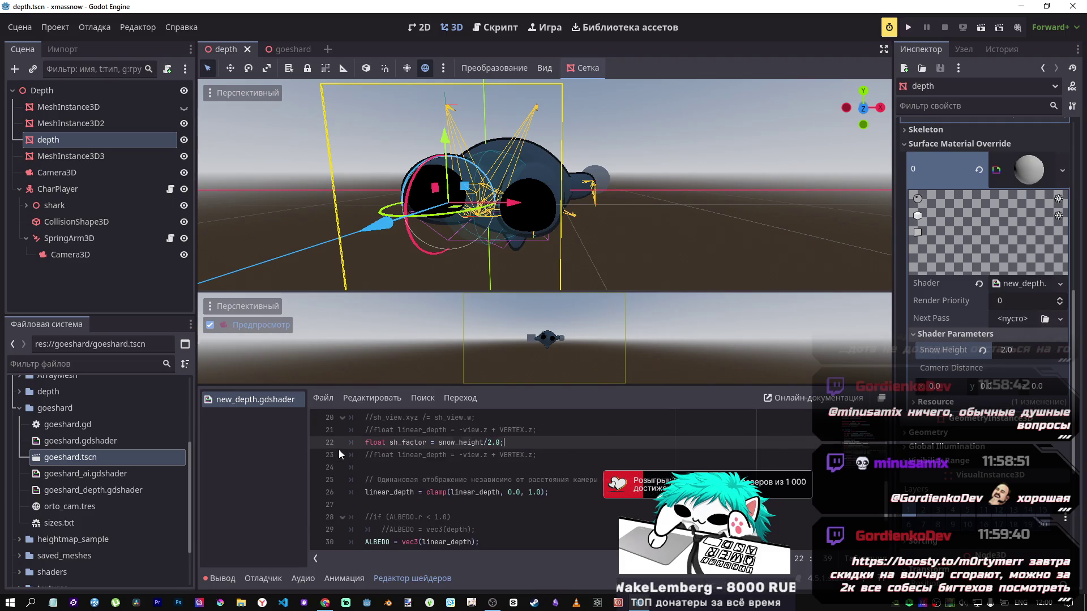
{"action": "key", "text": "ctrl+z"}
{"action": "key", "text": "ctrl+k"}
{"action": "key", "text": "Down"}
{"action": "key", "text": "ctrl+k"}
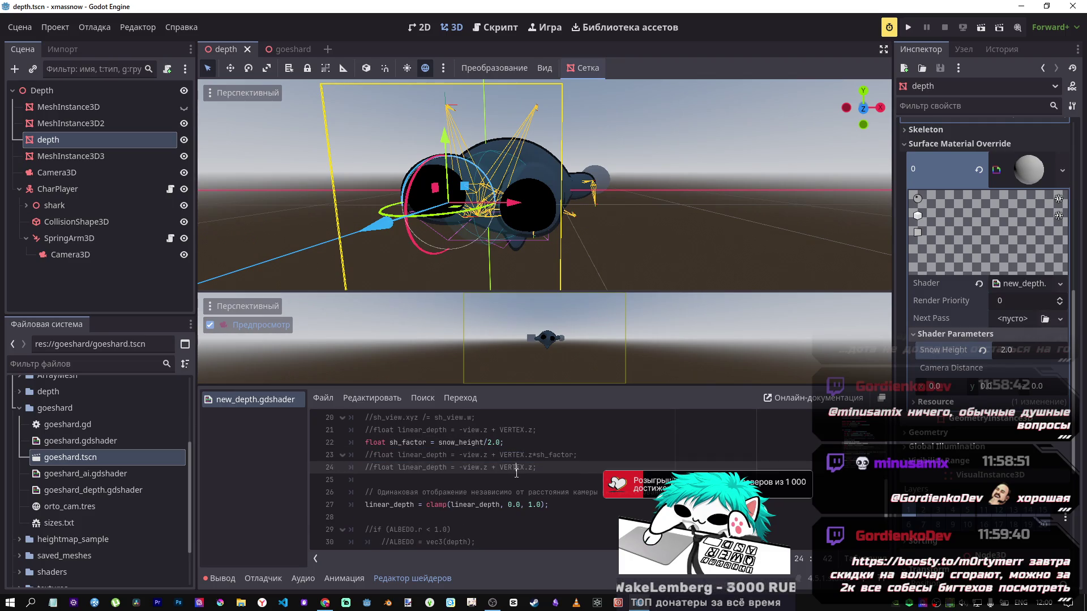
{"action": "key", "text": "ctrl+s"}
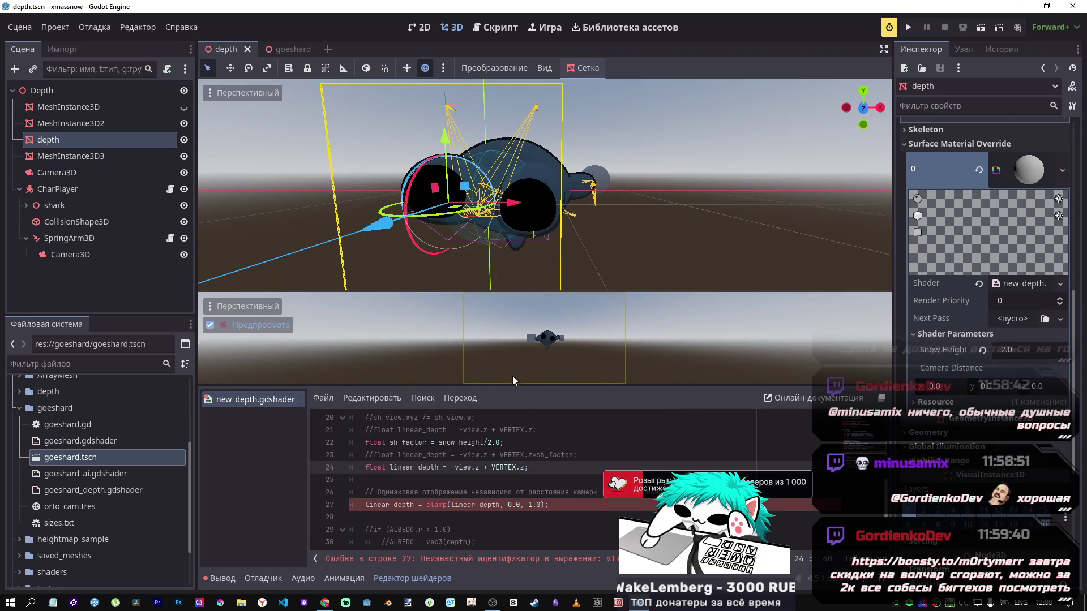
Comment out the render_mode depth_test_inverted line on line 4 and save.
{"action": "left_click", "coordinate": [510, 444]}
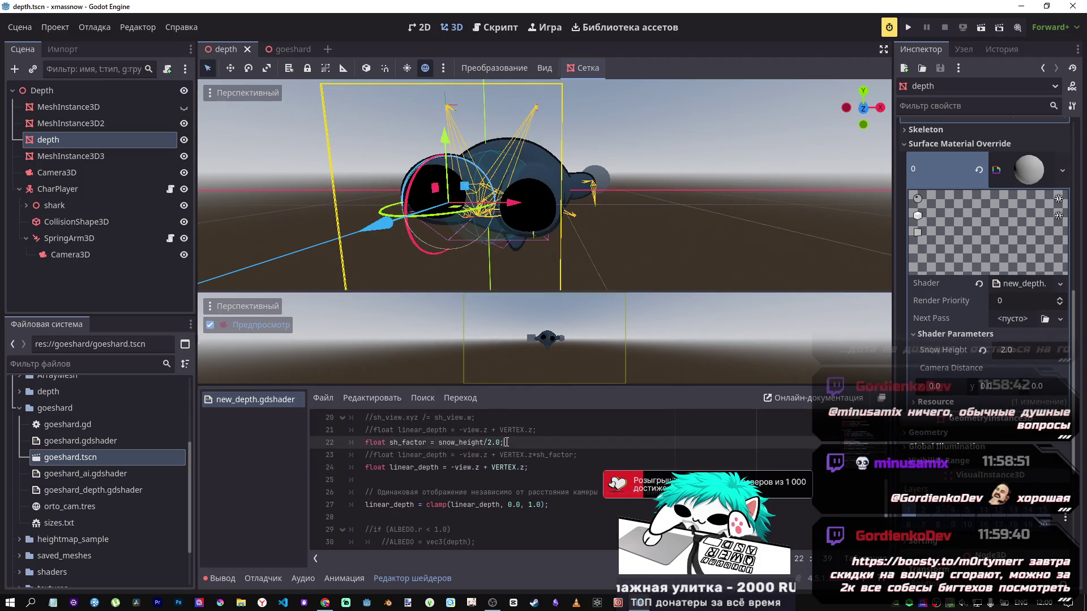
{"action": "scroll", "coordinate": [509, 447], "scroll_direction": "up", "scroll_amount": 2}
{"action": "scroll", "coordinate": [480, 447], "scroll_direction": "up", "scroll_amount": 5}
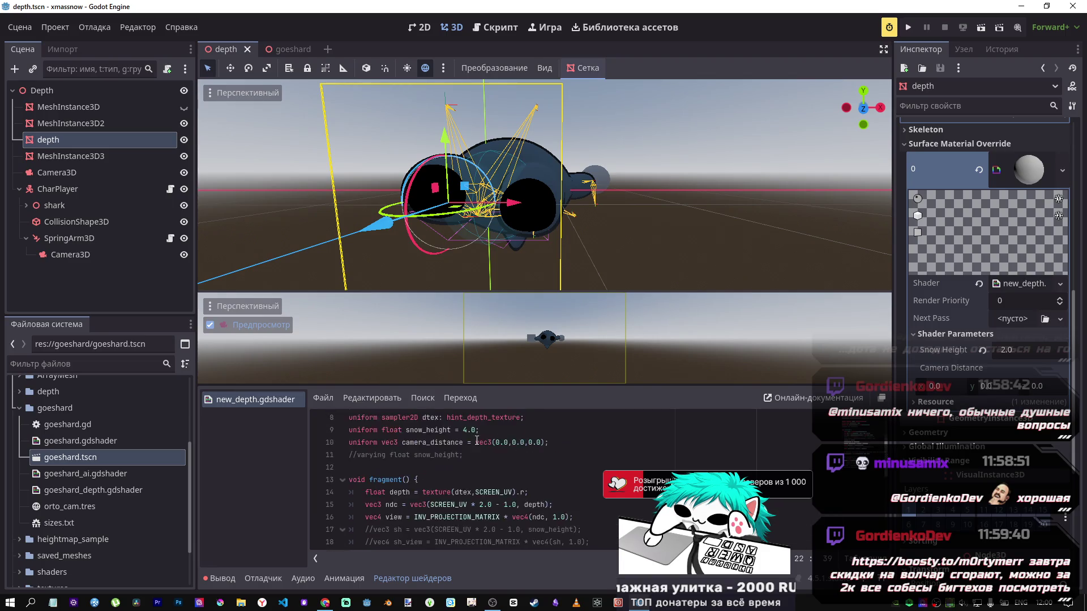
{"action": "left_click", "coordinate": [463, 434]}
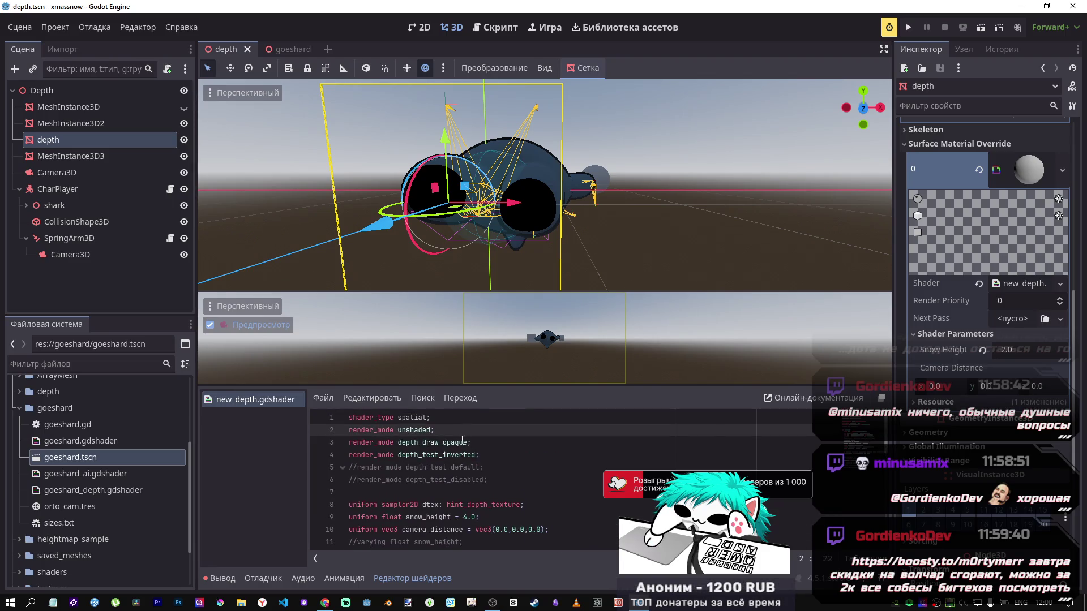
{"action": "left_click", "coordinate": [476, 453]}
{"action": "key", "text": "ctrl+k"}
{"action": "key", "text": "ctrl+s"}
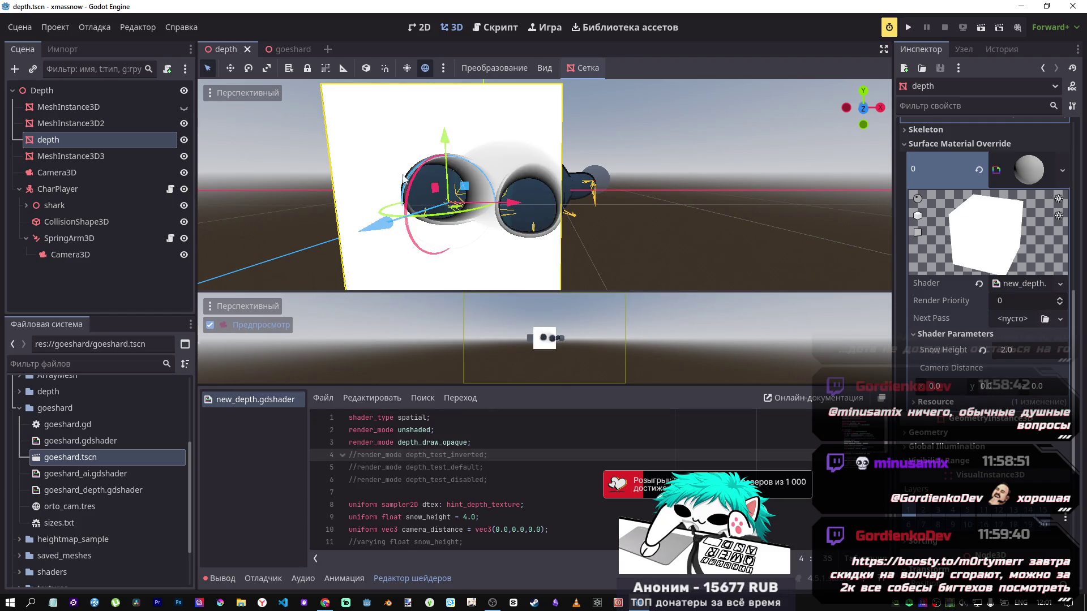
Orbit to the shark and nudge its collision shape along its axis.
{"action": "mouse_move", "coordinate": [321, 185]}
{"action": "left_mouse_down"}
{"action": "mouse_move", "coordinate": [633, 189]}
{"action": "mouse_move", "coordinate": [378, 199]}
{"action": "left_mouse_up"}
{"action": "left_click", "coordinate": [378, 199]}
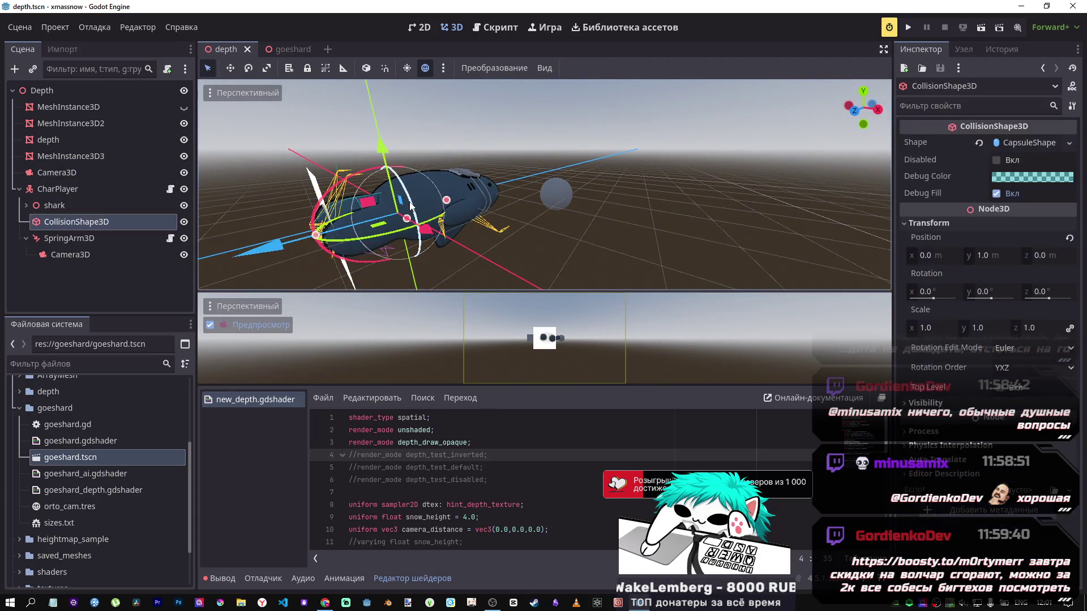
{"action": "left_click_drag", "start_coordinate": [279, 249], "coordinate": [339, 235]}
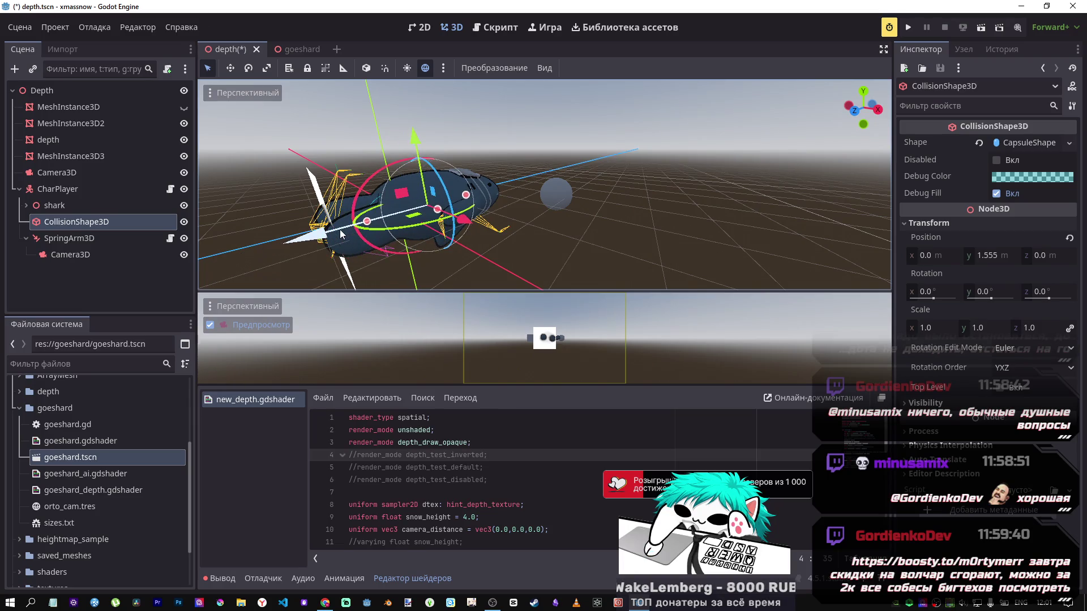
Drag CharPlayer along Z away from the depth plane and save the scene.
{"action": "left_click", "coordinate": [82, 192]}
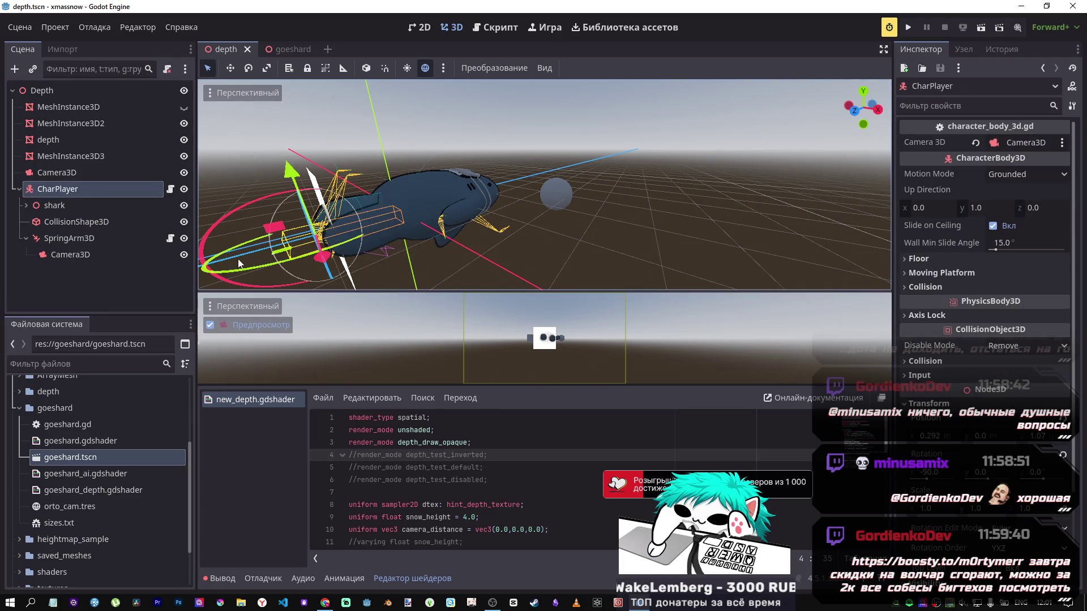
{"action": "scroll", "coordinate": [388, 230], "scroll_direction": "up", "scroll_amount": 4}
{"action": "left_click_drag", "start_coordinate": [381, 235], "coordinate": [497, 190]}
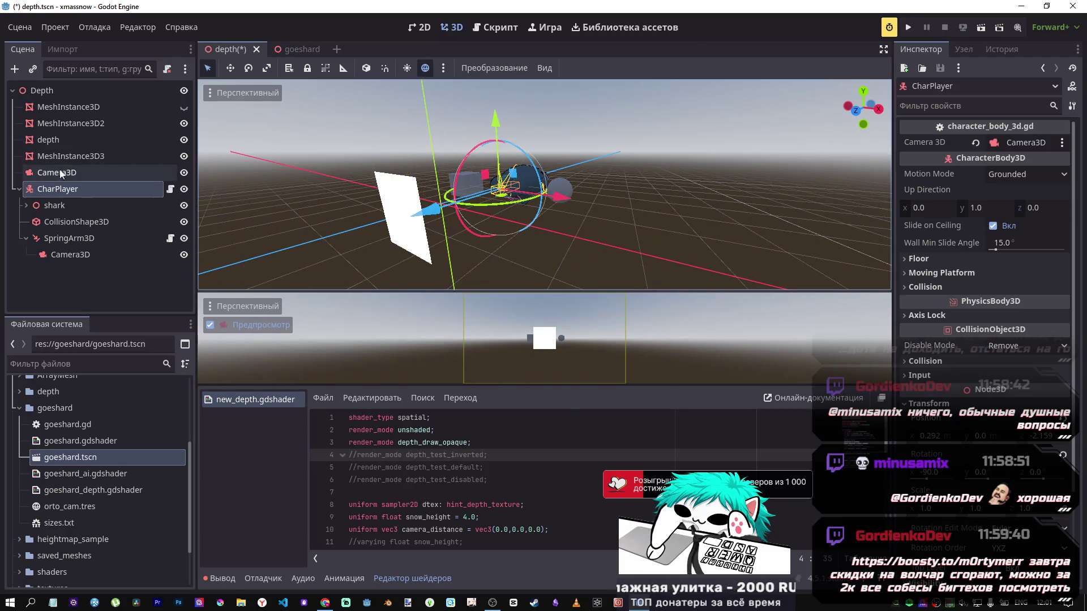
{"action": "left_click", "coordinate": [49, 140]}
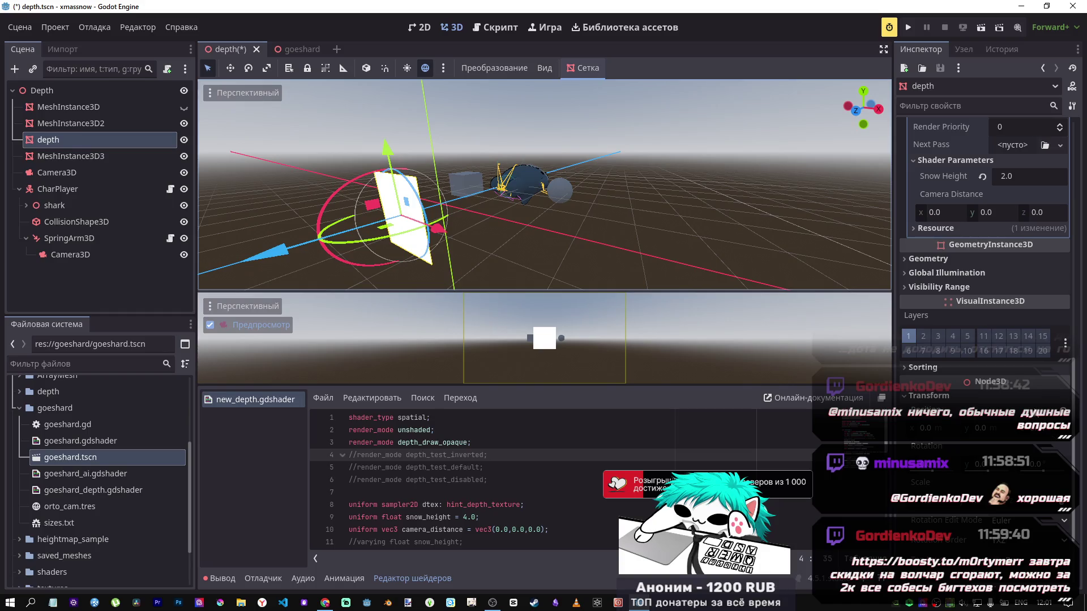
{"action": "left_click", "coordinate": [542, 240]}
{"action": "key", "text": "ctrl+s"}
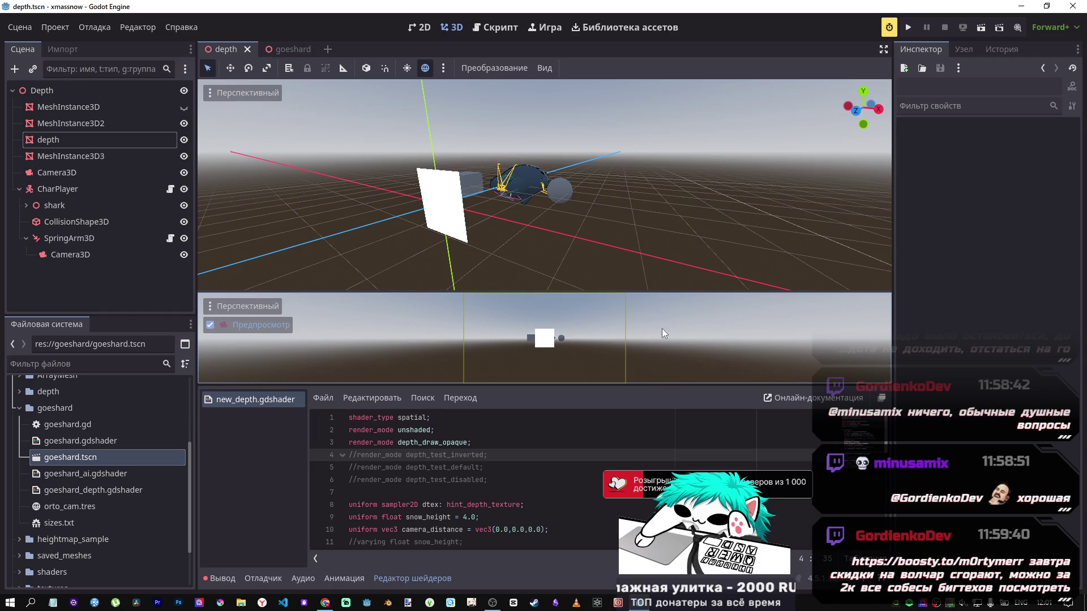
{"action": "mouse_move", "coordinate": [492, 198]}
{"action": "left_mouse_down"}
{"action": "mouse_move", "coordinate": [521, 181]}
{"action": "mouse_move", "coordinate": [596, 223]}
{"action": "mouse_move", "coordinate": [554, 212]}
{"action": "mouse_move", "coordinate": [530, 184]}
{"action": "left_mouse_up"}
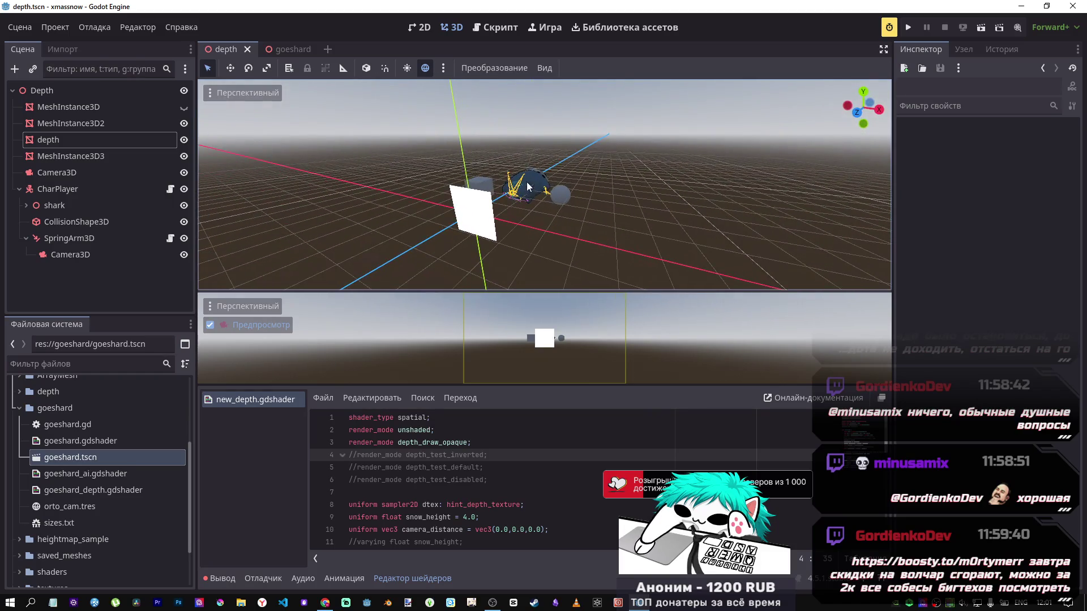
Move CharPlayer toward the camera along Z and frame it in the view.
{"action": "left_click", "coordinate": [529, 181]}
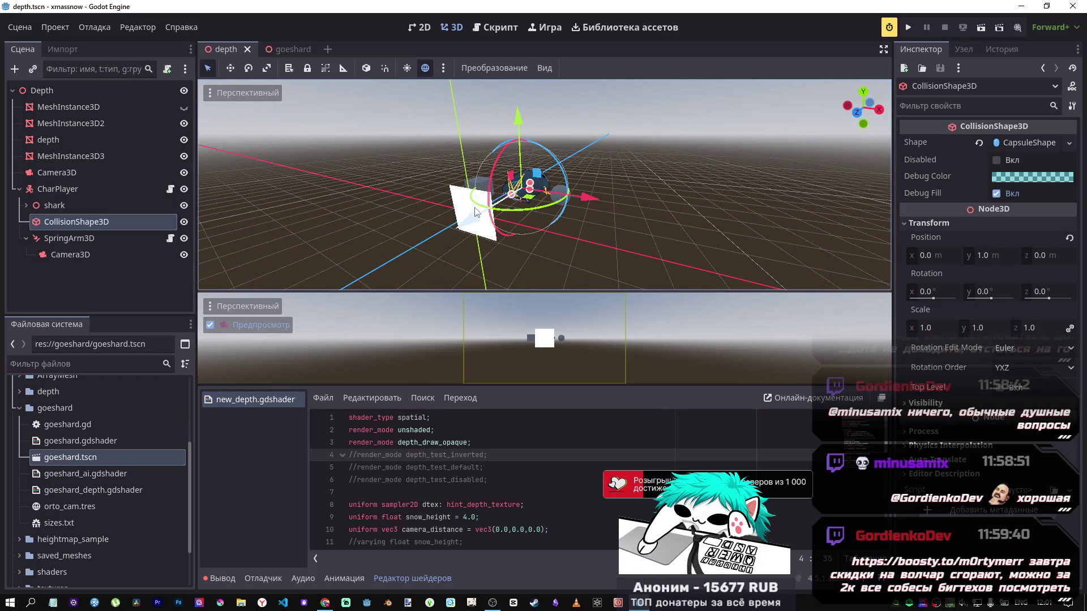
{"action": "left_click", "coordinate": [122, 190]}
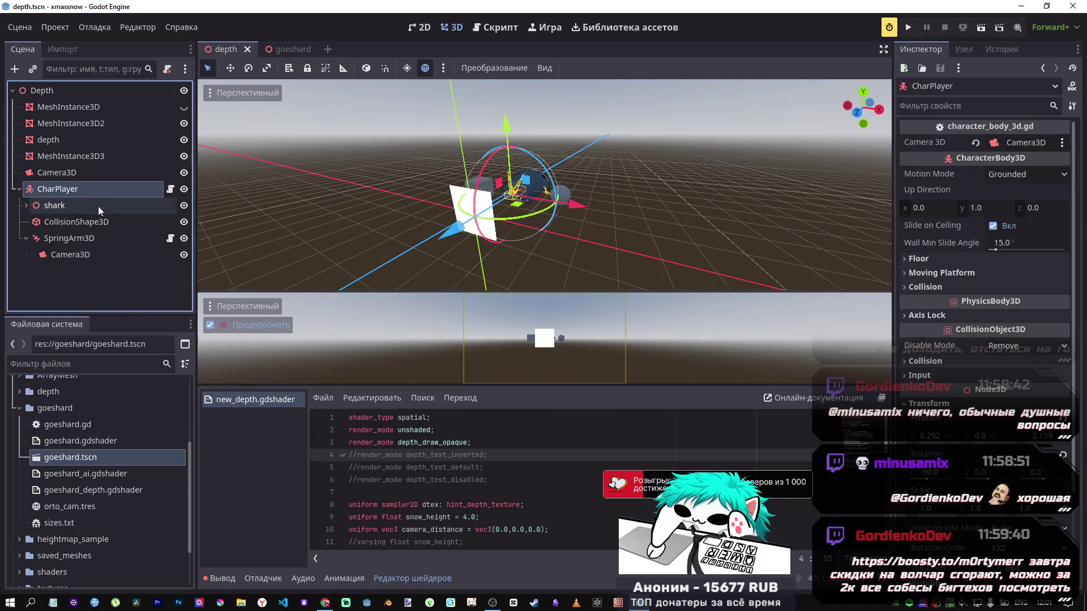
{"action": "mouse_move", "coordinate": [439, 226]}
{"action": "left_mouse_down"}
{"action": "mouse_move", "coordinate": [323, 286]}
{"action": "mouse_move", "coordinate": [365, 254]}
{"action": "mouse_move", "coordinate": [349, 257]}
{"action": "left_mouse_up"}
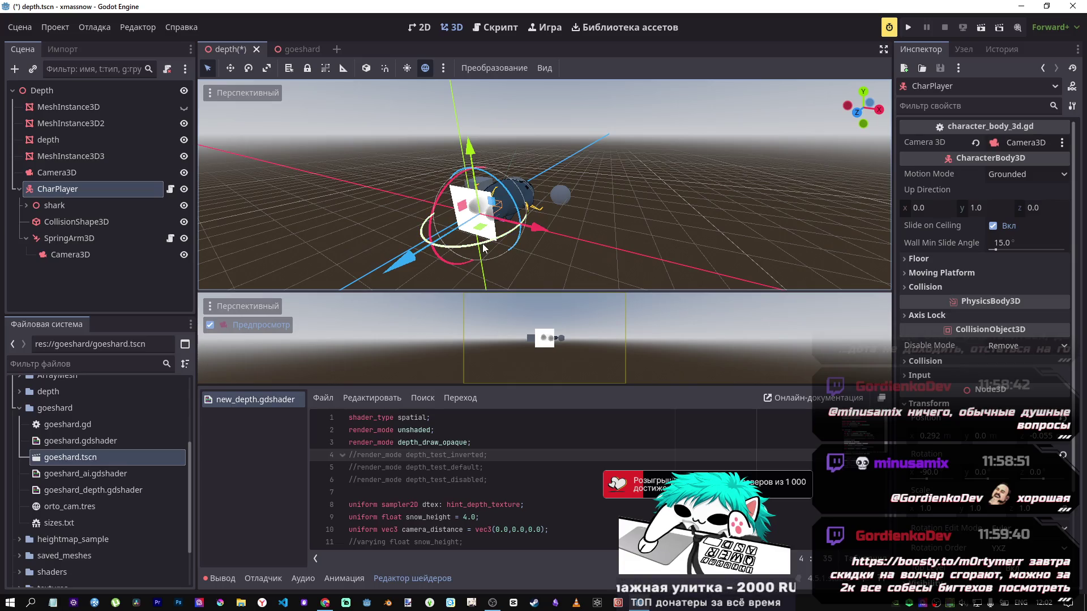
{"action": "key", "text": "f"}
{"action": "key", "text": "KP_4"}
{"action": "key", "text": "KP_4"}
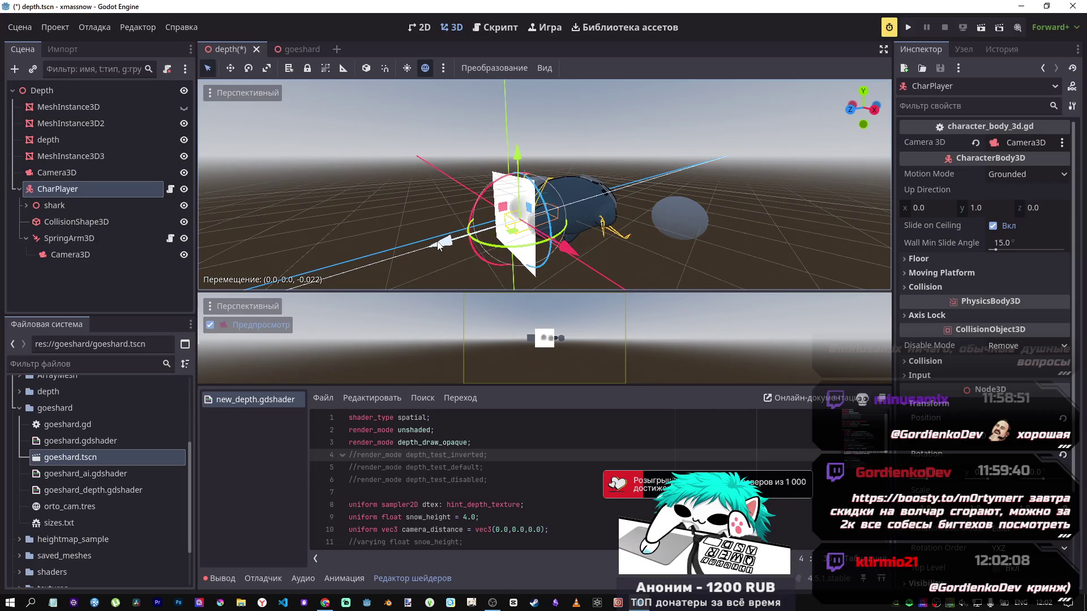
{"action": "scroll", "coordinate": [544, 185], "scroll_direction": "up", "scroll_amount": 3}
{"action": "scroll", "coordinate": [544, 185], "scroll_direction": "down", "scroll_amount": 3}
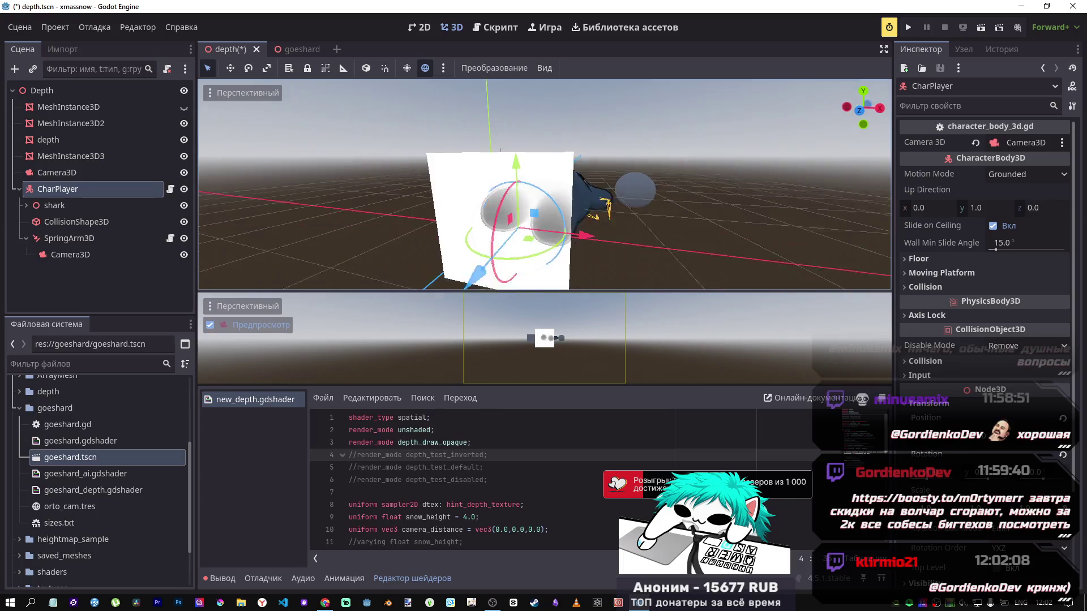
Slide the shark back and forth through the depth plane along Z and save.
{"action": "mouse_move", "coordinate": [435, 227]}
{"action": "left_mouse_down"}
{"action": "mouse_move", "coordinate": [499, 227]}
{"action": "mouse_move", "coordinate": [440, 237]}
{"action": "mouse_move", "coordinate": [543, 226]}
{"action": "mouse_move", "coordinate": [535, 234]}
{"action": "left_mouse_up"}
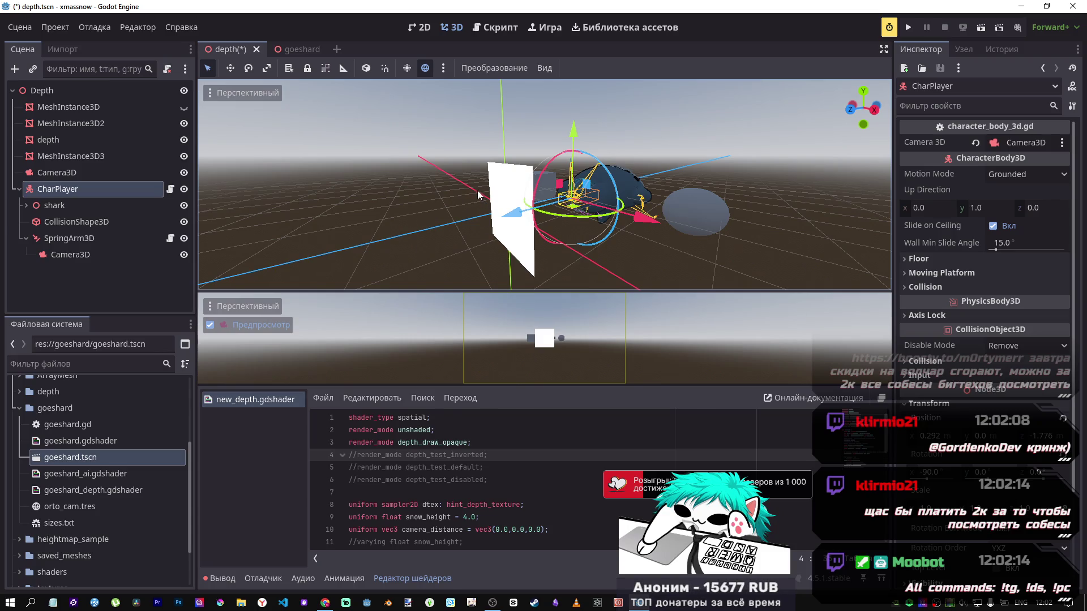
{"action": "mouse_move", "coordinate": [512, 214]}
{"action": "left_mouse_down"}
{"action": "mouse_move", "coordinate": [380, 235]}
{"action": "mouse_move", "coordinate": [497, 228]}
{"action": "left_mouse_up"}
{"action": "key", "text": "ctrl+s"}
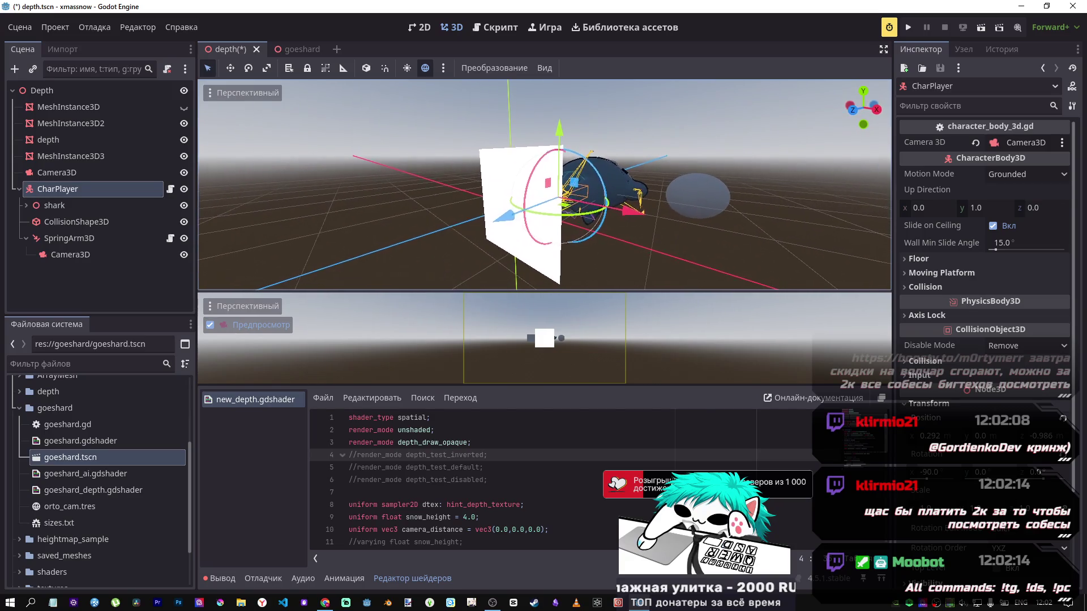
{"action": "left_click_drag", "start_coordinate": [482, 218], "coordinate": [441, 226]}
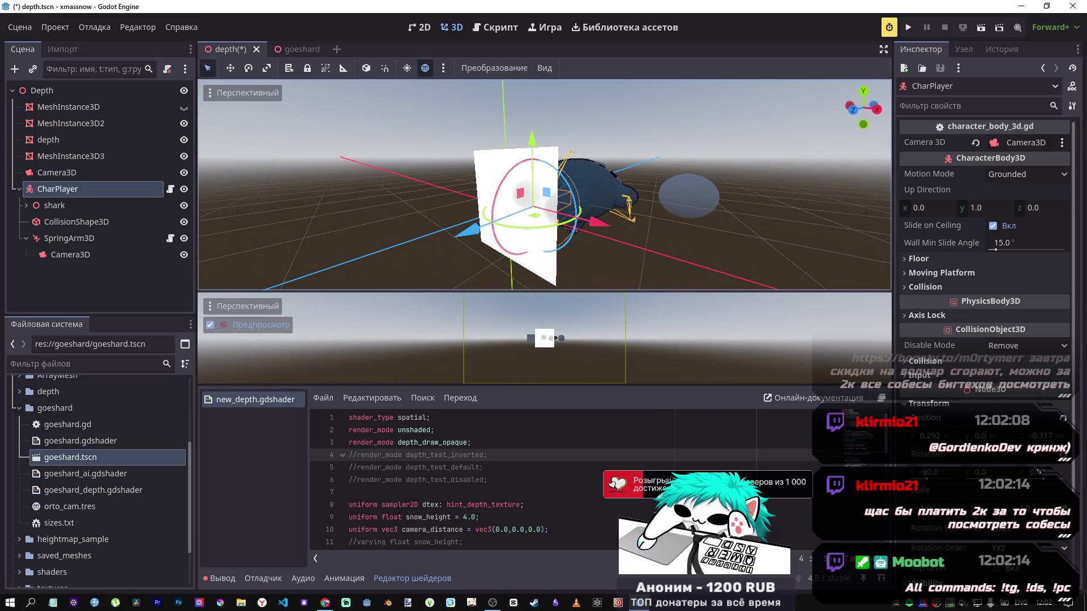
{"action": "scroll", "coordinate": [441, 225], "scroll_direction": "up", "scroll_amount": 5}
{"action": "key", "text": "f"}
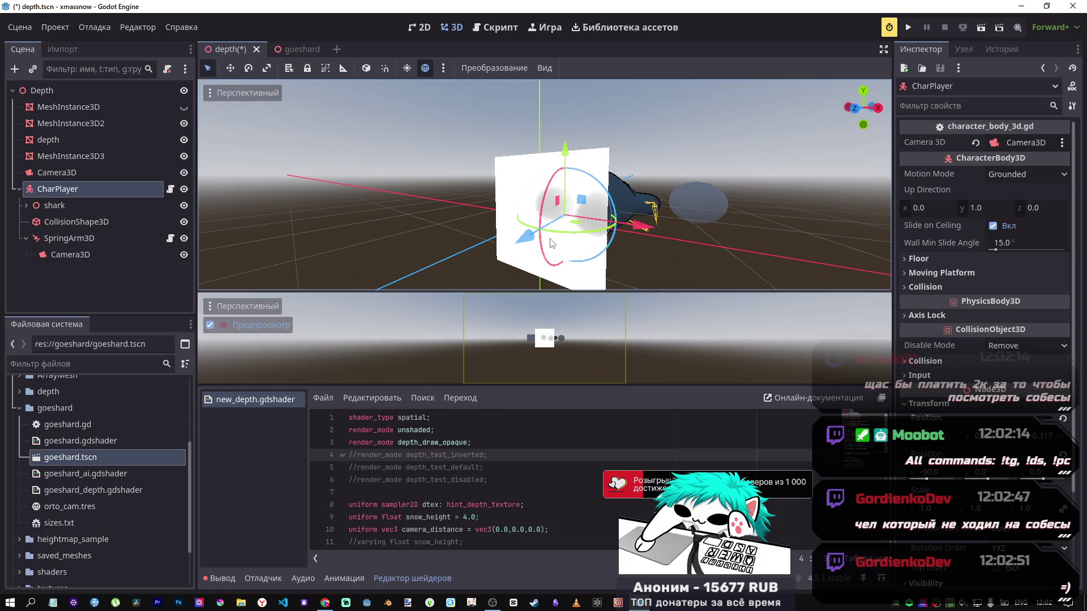
{"action": "scroll", "coordinate": [581, 470], "scroll_direction": "down", "scroll_amount": 3}
{"action": "scroll", "coordinate": [586, 469], "scroll_direction": "up", "scroll_amount": 3}
{"action": "scroll", "coordinate": [586, 469], "scroll_direction": "down", "scroll_amount": 5}
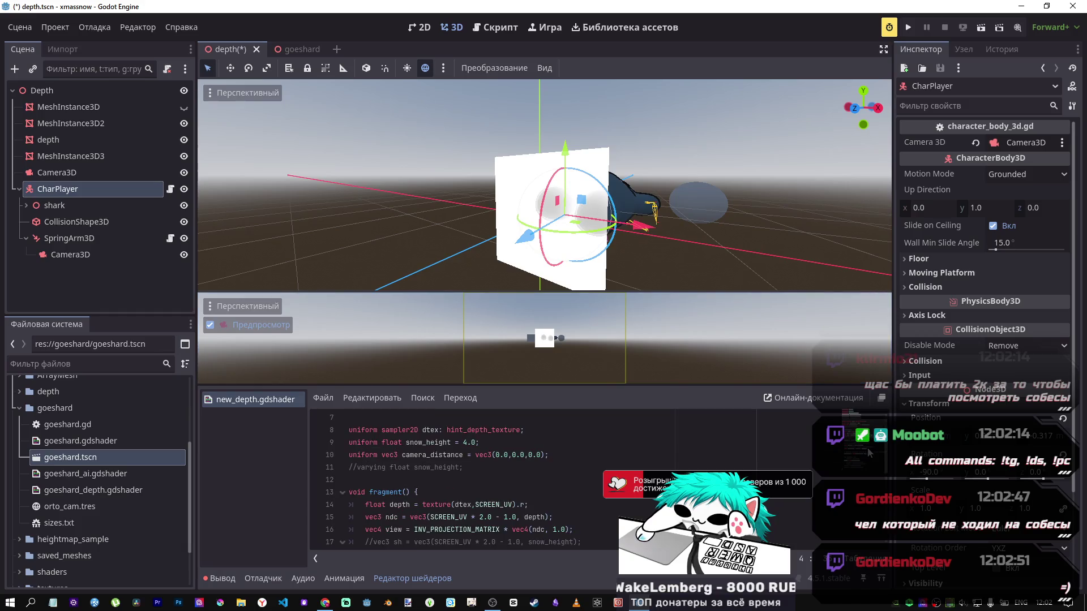
{"action": "scroll", "coordinate": [736, 442], "scroll_direction": "up", "scroll_amount": 5}
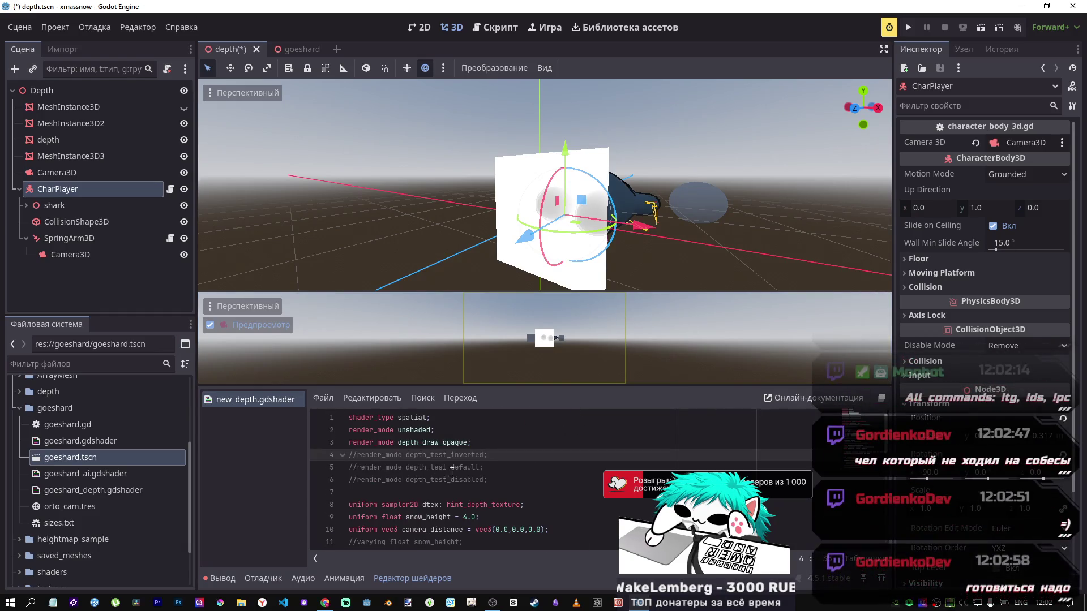
{"action": "left_click", "coordinate": [529, 475]}
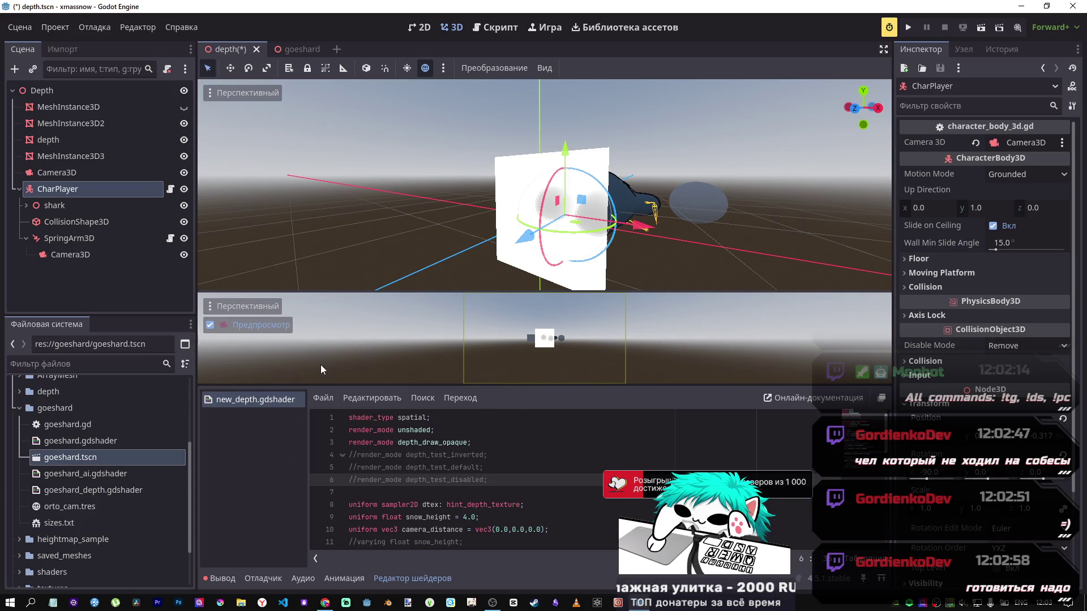
{"action": "left_click", "coordinate": [473, 488]}
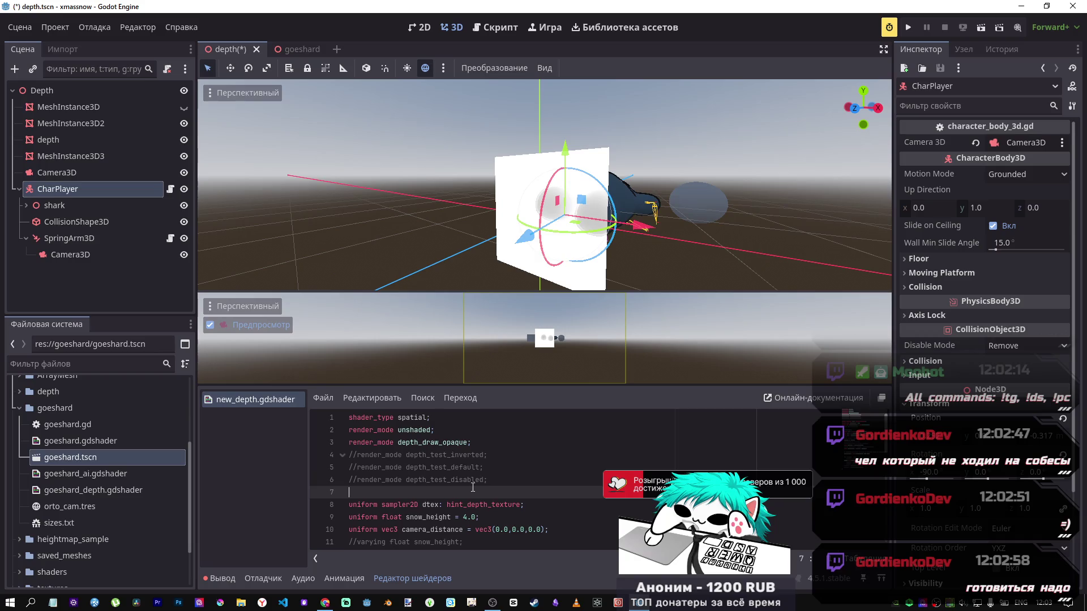
{"action": "key", "text": "ctrl+s"}
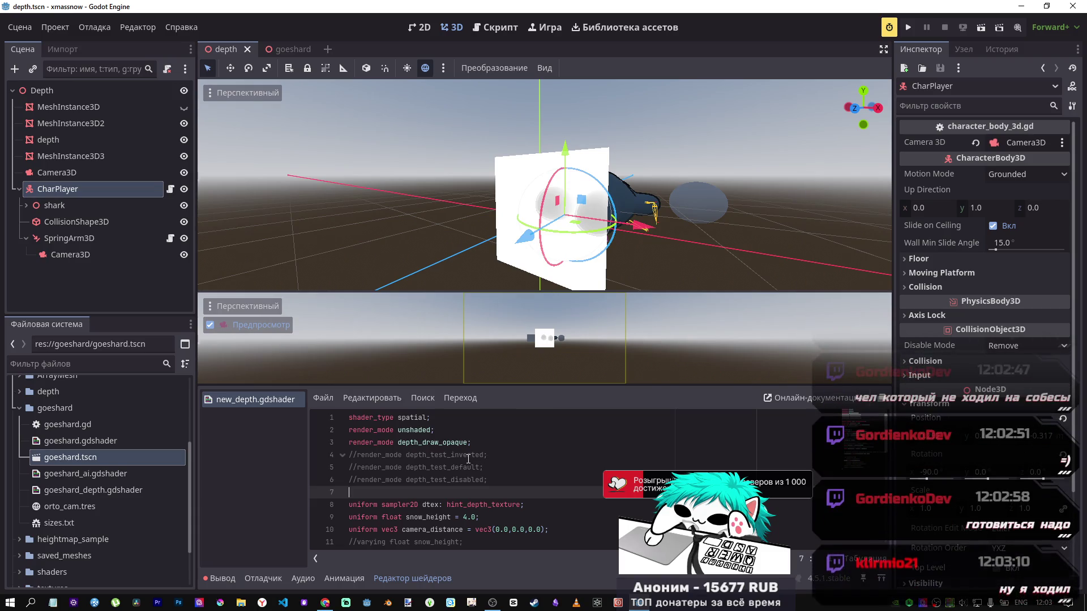
{"action": "scroll", "coordinate": [851, 434], "scroll_direction": "down", "scroll_amount": 6}
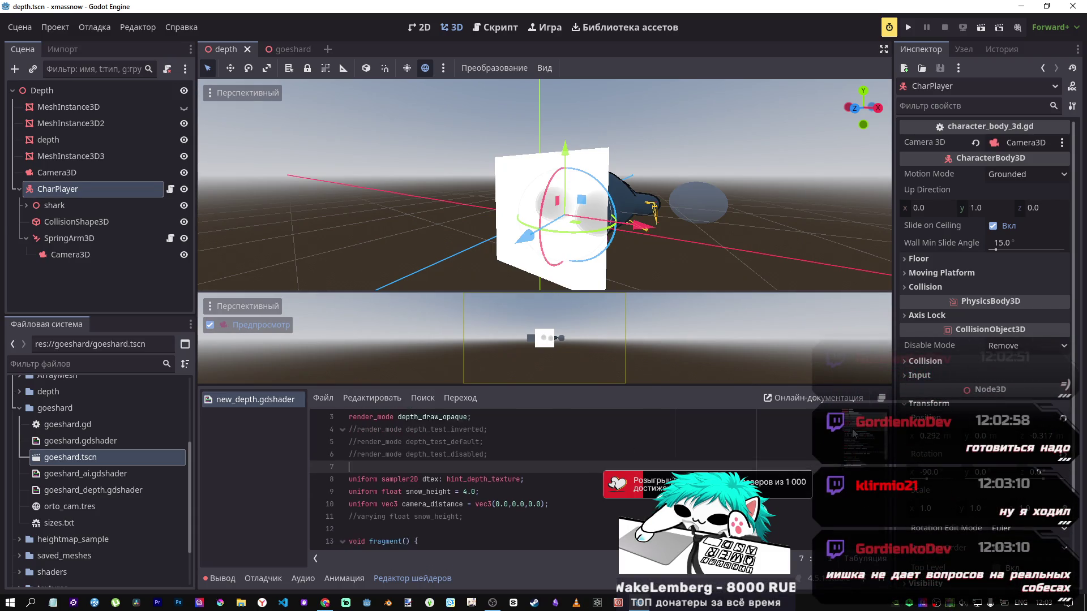
{"action": "scroll", "coordinate": [859, 441], "scroll_direction": "up", "scroll_amount": 6}
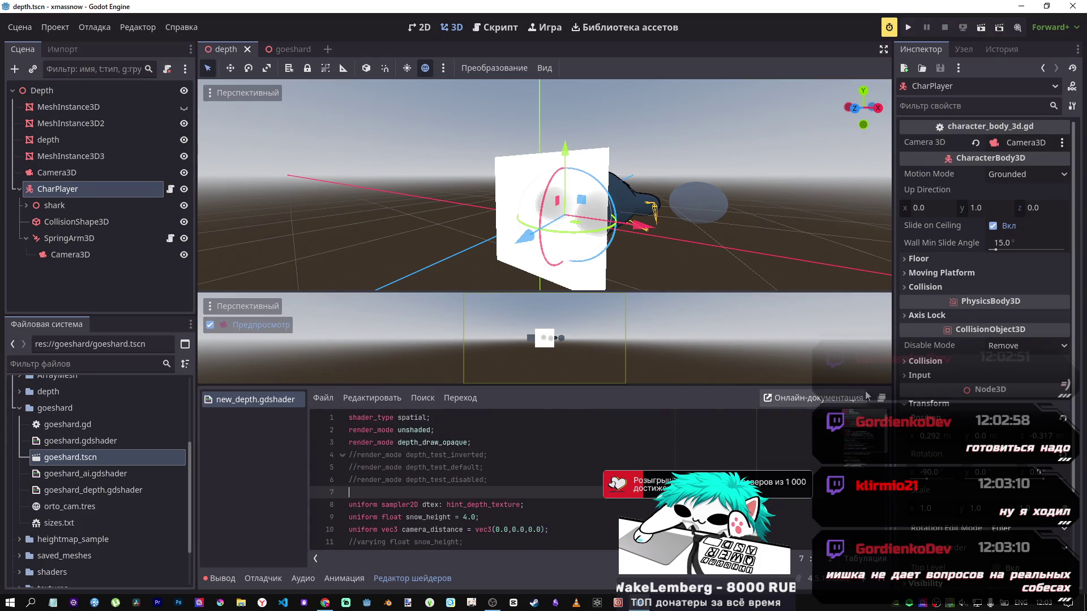
{"action": "mouse_move", "coordinate": [587, 288]}
{"action": "left_mouse_down"}
{"action": "mouse_move", "coordinate": [566, 260]}
{"action": "mouse_move", "coordinate": [586, 265]}
{"action": "mouse_move", "coordinate": [456, 263]}
{"action": "mouse_move", "coordinate": [482, 256]}
{"action": "left_mouse_up"}
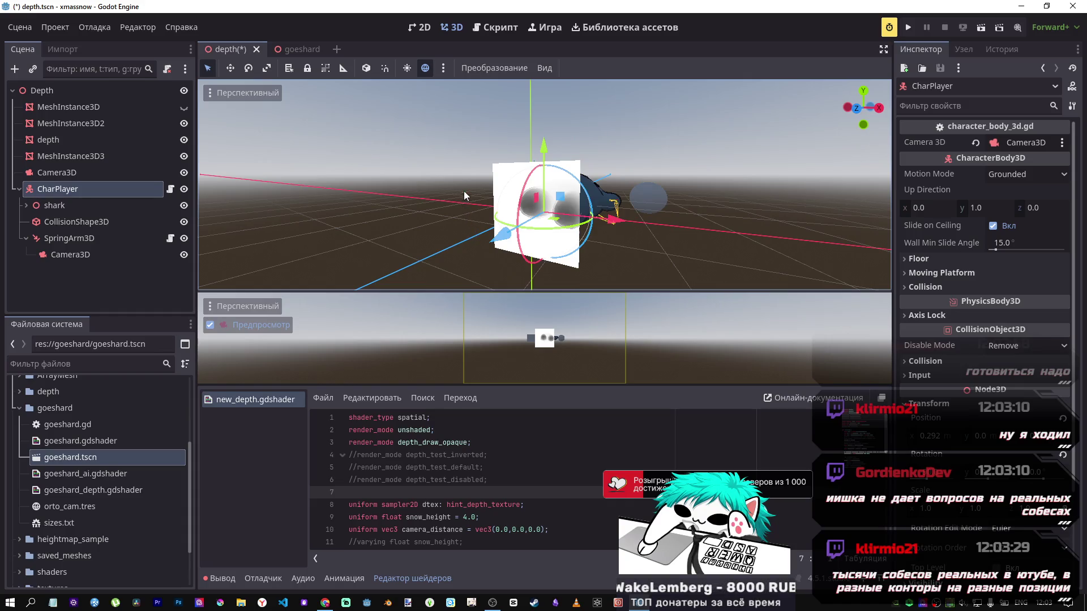
{"action": "key", "text": "ctrl+s"}
{"action": "scroll", "coordinate": [659, 232], "scroll_direction": "up", "scroll_amount": 5}
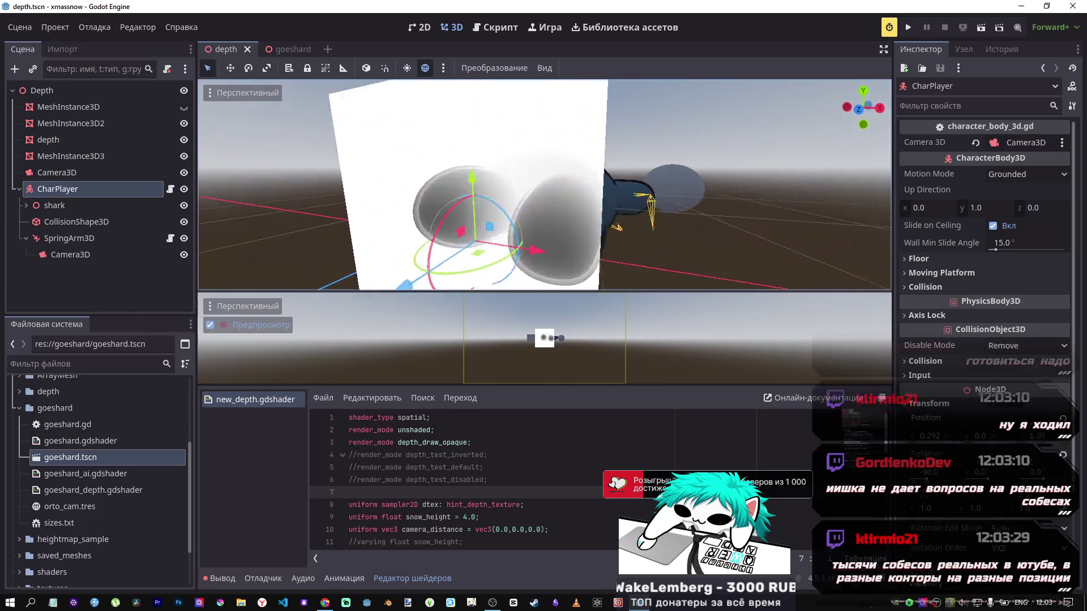
{"action": "scroll", "coordinate": [659, 232], "scroll_direction": "down", "scroll_amount": 5}
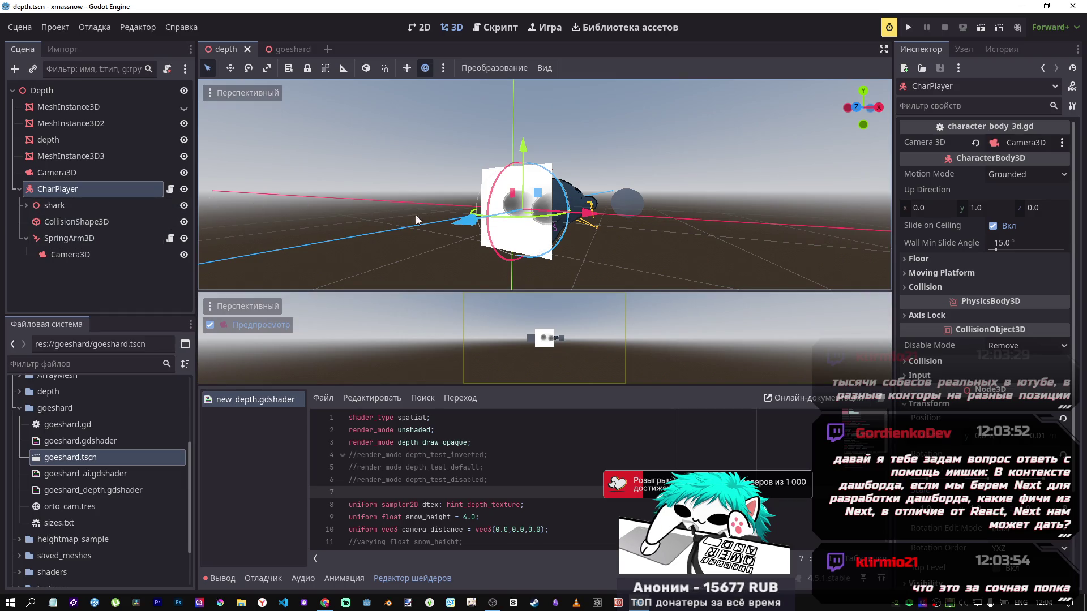
{"action": "left_click_drag", "start_coordinate": [382, 212], "coordinate": [471, 225]}
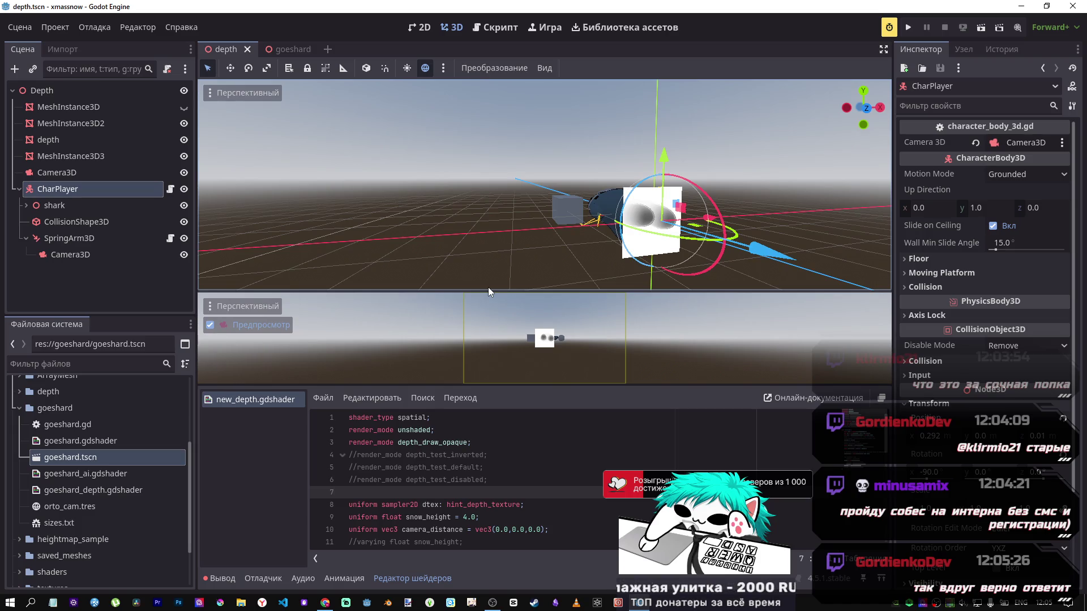
{"action": "mouse_move", "coordinate": [756, 249]}
{"action": "left_mouse_down"}
{"action": "mouse_move", "coordinate": [710, 238]}
{"action": "mouse_move", "coordinate": [731, 270]}
{"action": "left_mouse_up"}
Save the depth scene with the shark at z -0.534, then zoom the viewport.
{"action": "key", "text": "ctrl+s"}
{"action": "scroll", "coordinate": [609, 240], "scroll_direction": "up", "scroll_amount": 8}
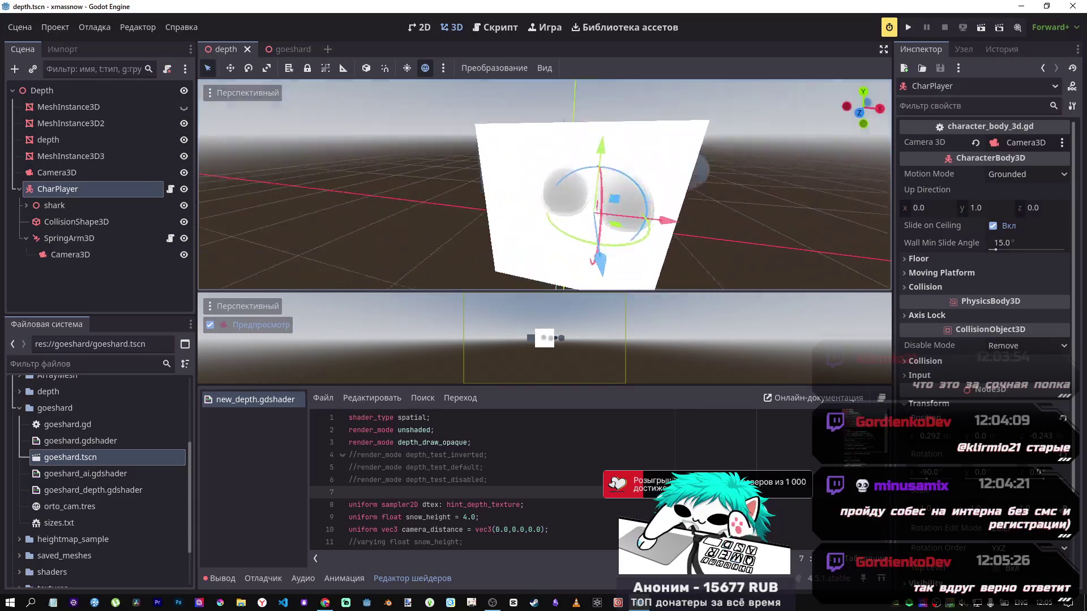
{"action": "scroll", "coordinate": [609, 240], "scroll_direction": "down", "scroll_amount": 8}
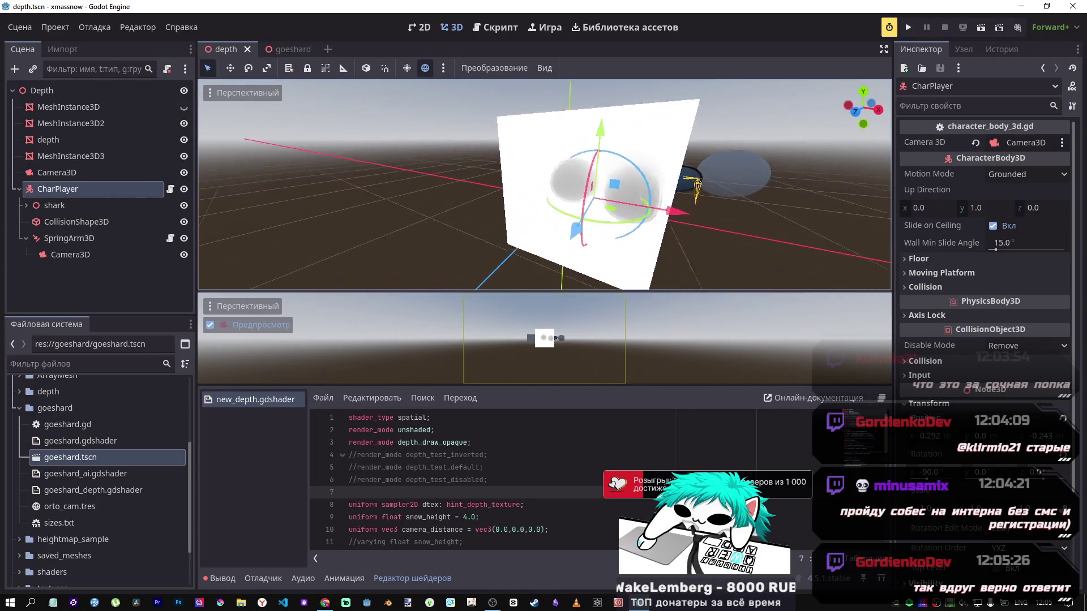
{"action": "scroll", "coordinate": [544, 187], "scroll_direction": "down", "scroll_amount": 5}
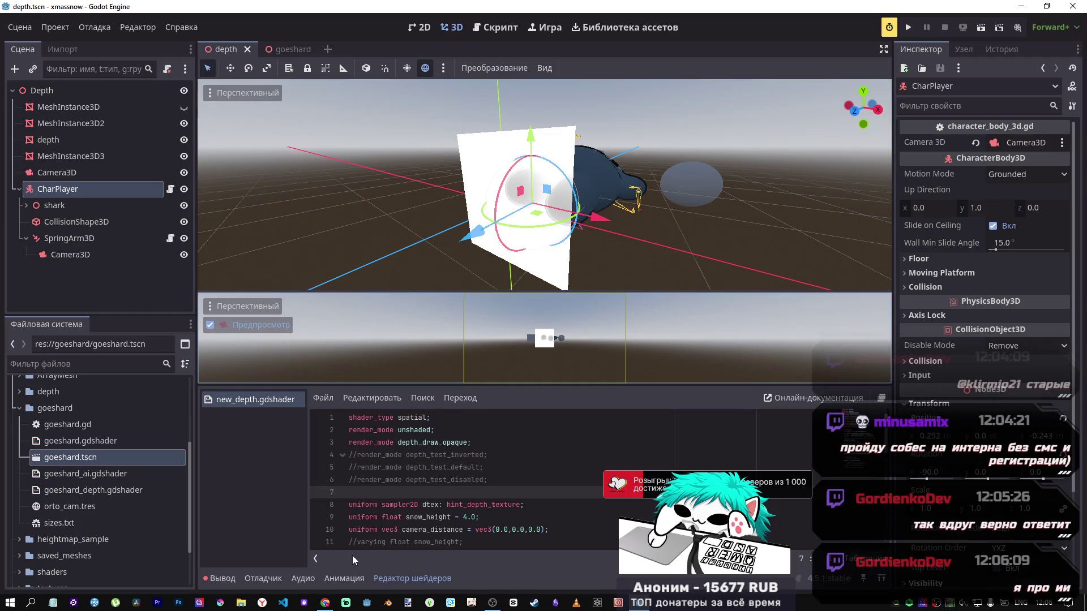
Bring up Chrome and read the DeepSeek answer on sh_factor and snow_height.
{"action": "left_click", "coordinate": [326, 603]}
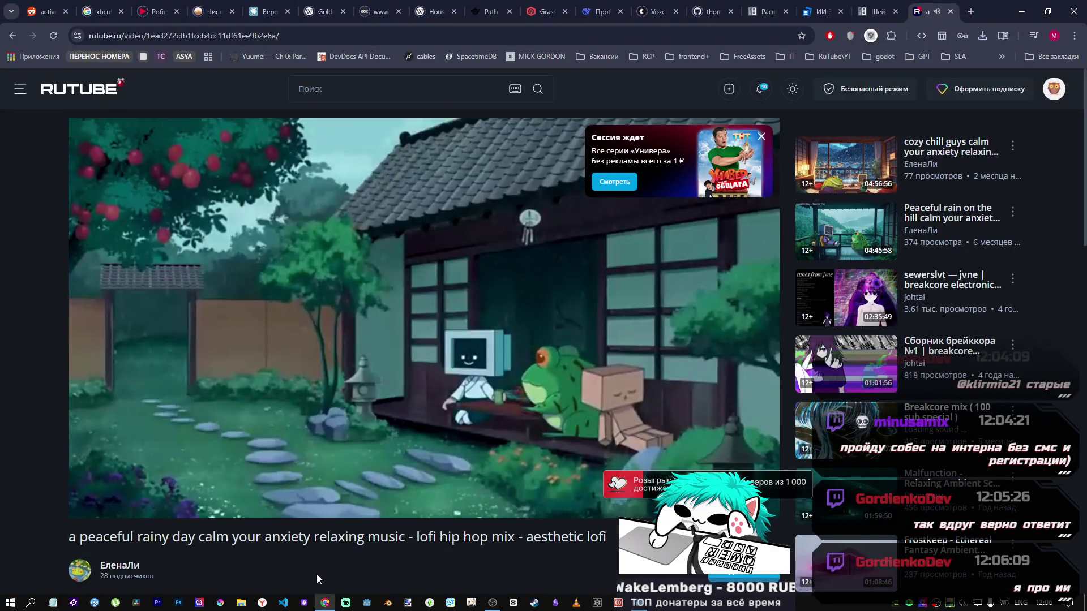
{"action": "left_click", "coordinate": [601, 11]}
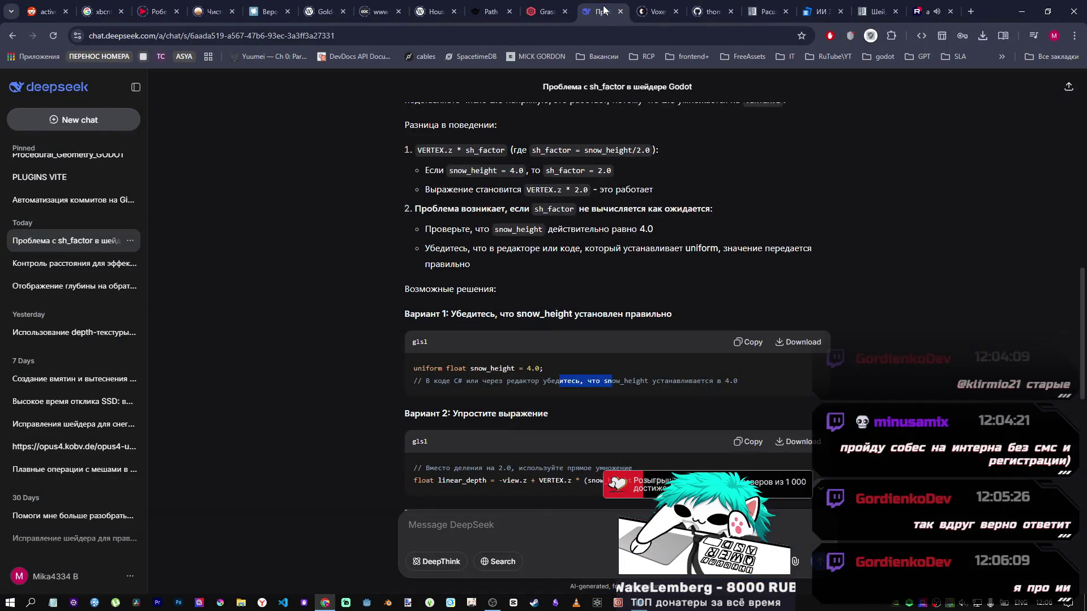
{"action": "scroll", "coordinate": [973, 351], "scroll_direction": "down", "scroll_amount": 4}
{"action": "scroll", "coordinate": [973, 347], "scroll_direction": "down", "scroll_amount": 8}
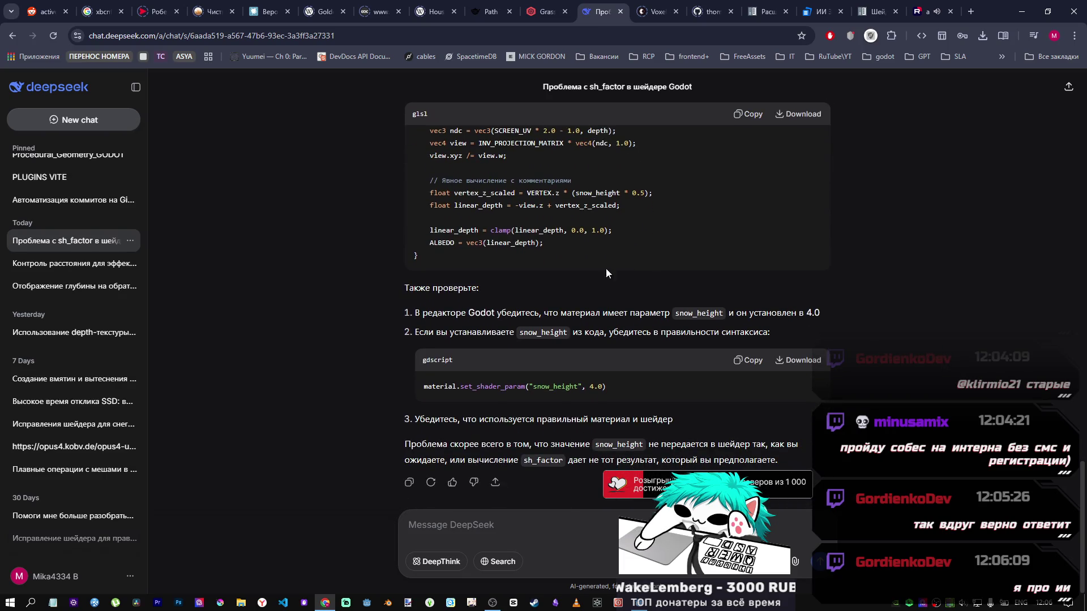
{"action": "scroll", "coordinate": [622, 258], "scroll_direction": "up", "scroll_amount": 3}
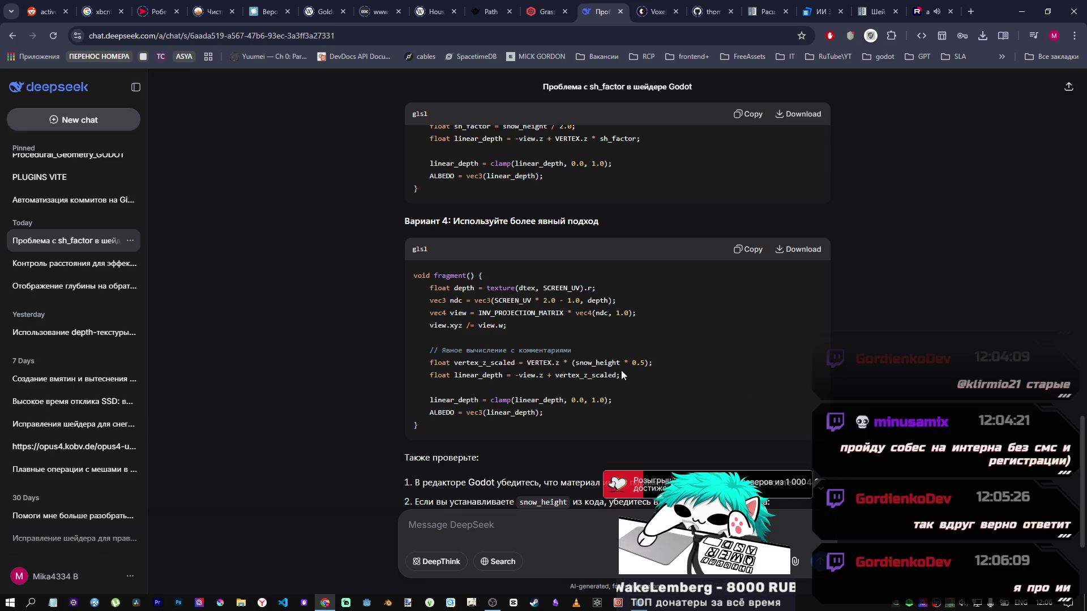
Glance at the streaming software window, then open a new browser tab.
{"action": "mouse_move", "coordinate": [492, 603]}
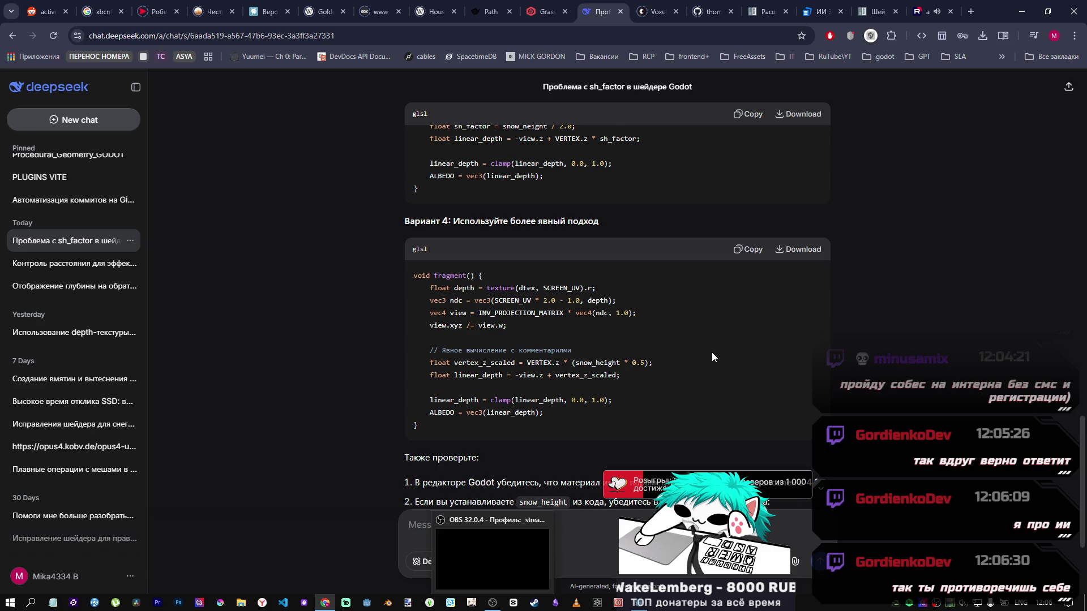
{"action": "left_click", "coordinate": [505, 524]}
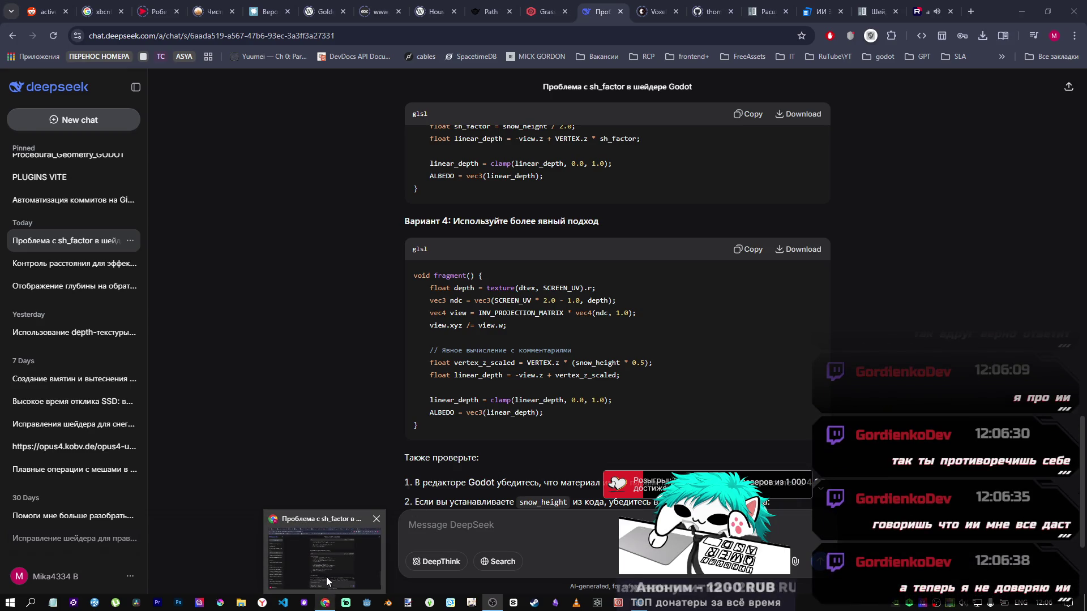
{"action": "left_click", "coordinate": [330, 583]}
{"action": "left_click", "coordinate": [971, 11]}
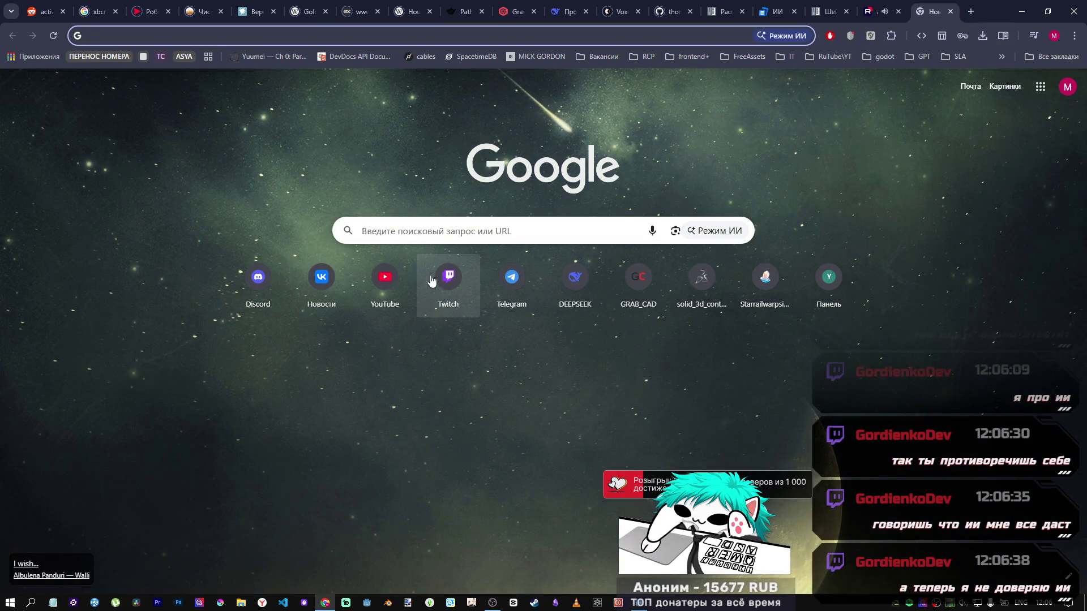
Open the streamer's Twitch channel from the shortcut tile, pause the stream, and close the tab.
{"action": "left_click", "coordinate": [448, 278]}
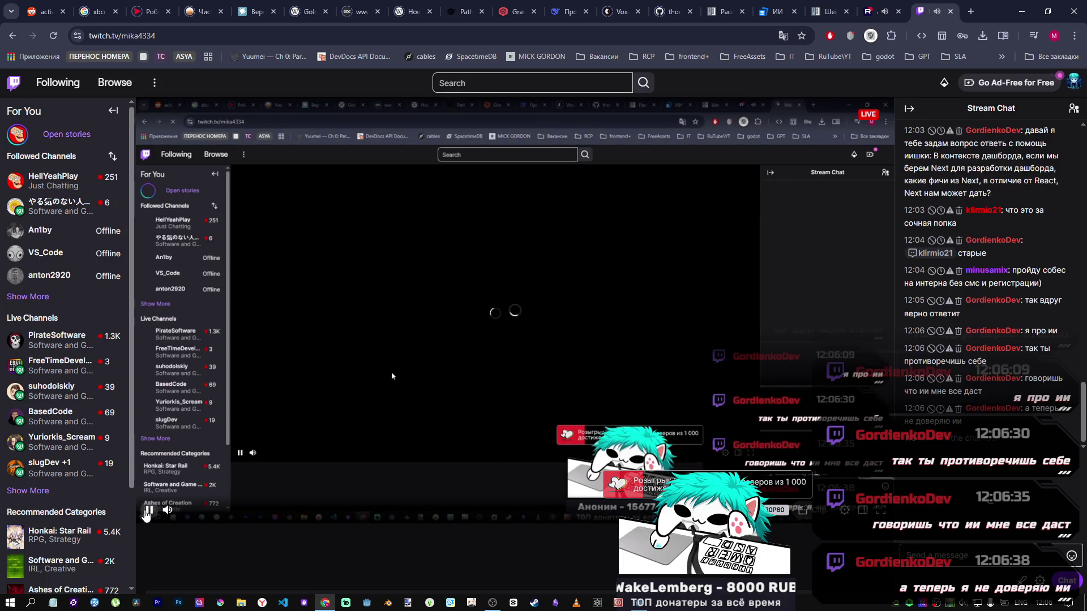
{"action": "left_click", "coordinate": [150, 510]}
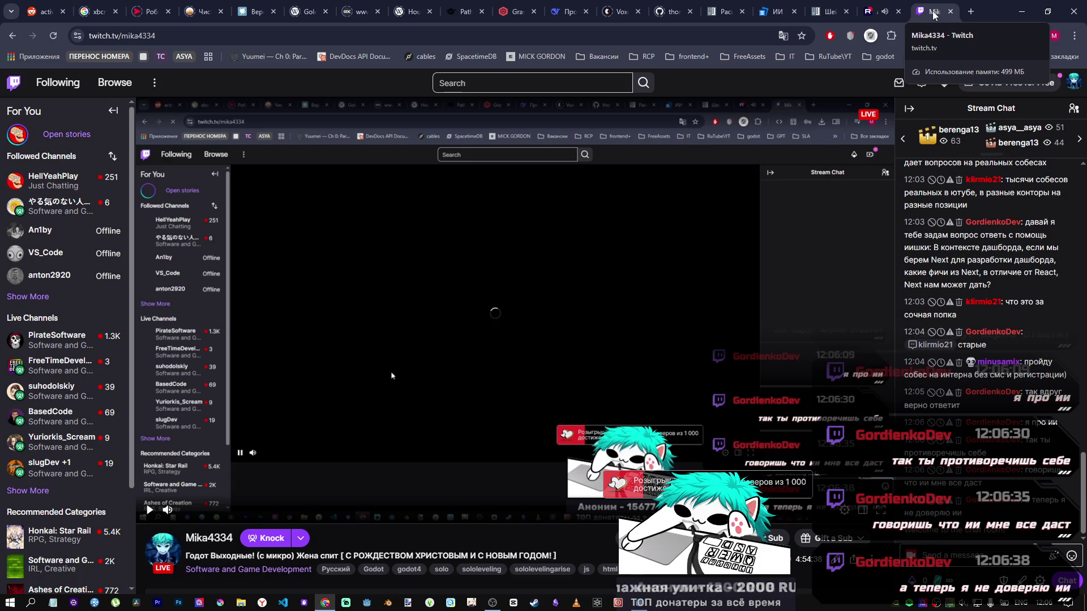
{"action": "key", "text": "ctrl+w"}
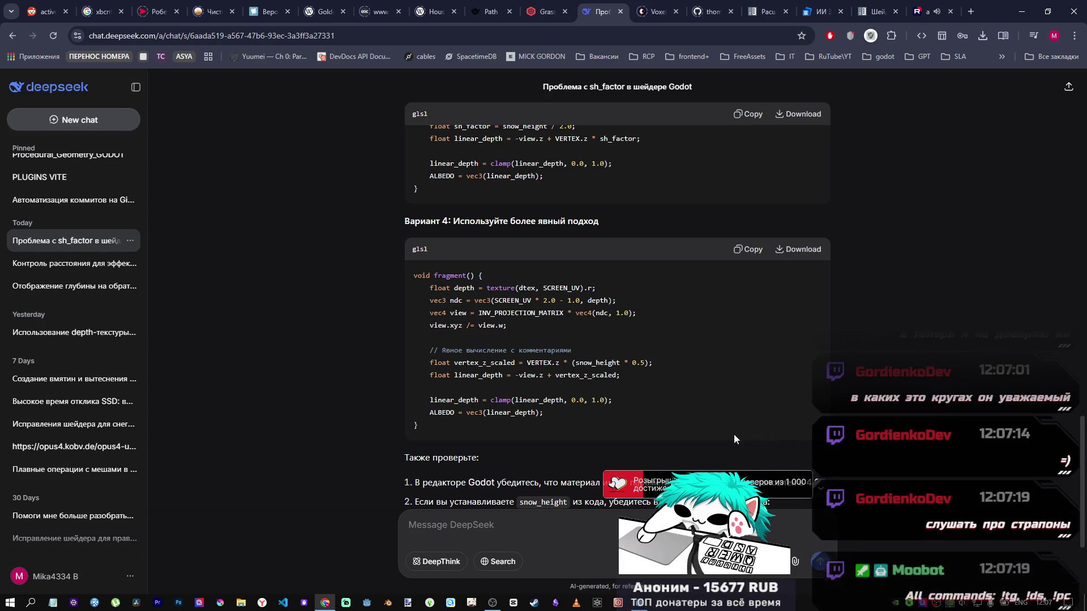
Scroll through DeepSeek's snow_height checklist, then switch back to the Godot editor.
{"action": "scroll", "coordinate": [753, 452], "scroll_direction": "down", "scroll_amount": 1}
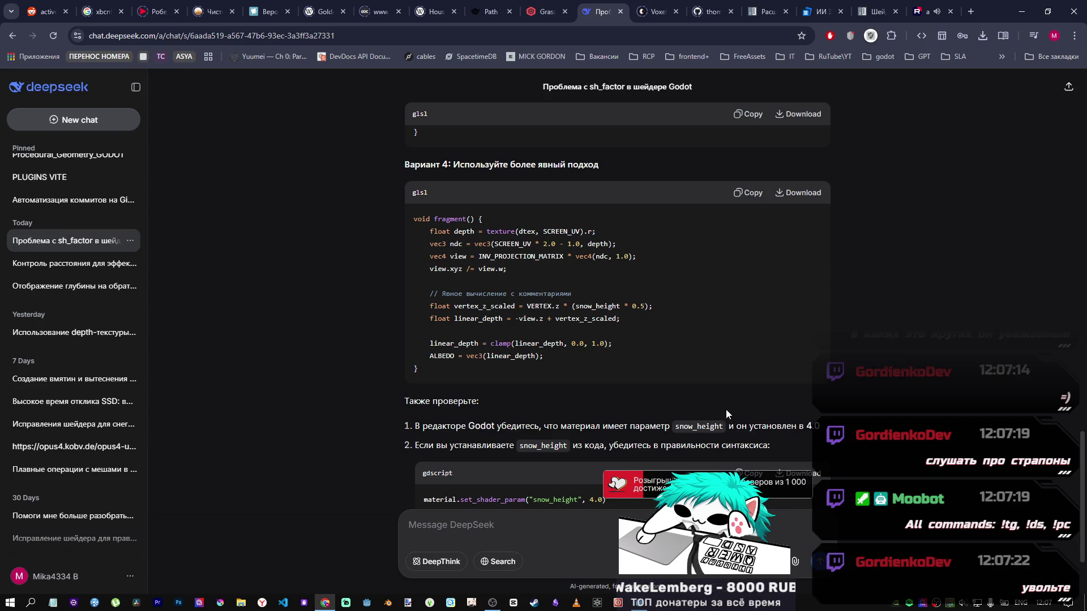
{"action": "scroll", "coordinate": [726, 403], "scroll_direction": "down", "scroll_amount": 2}
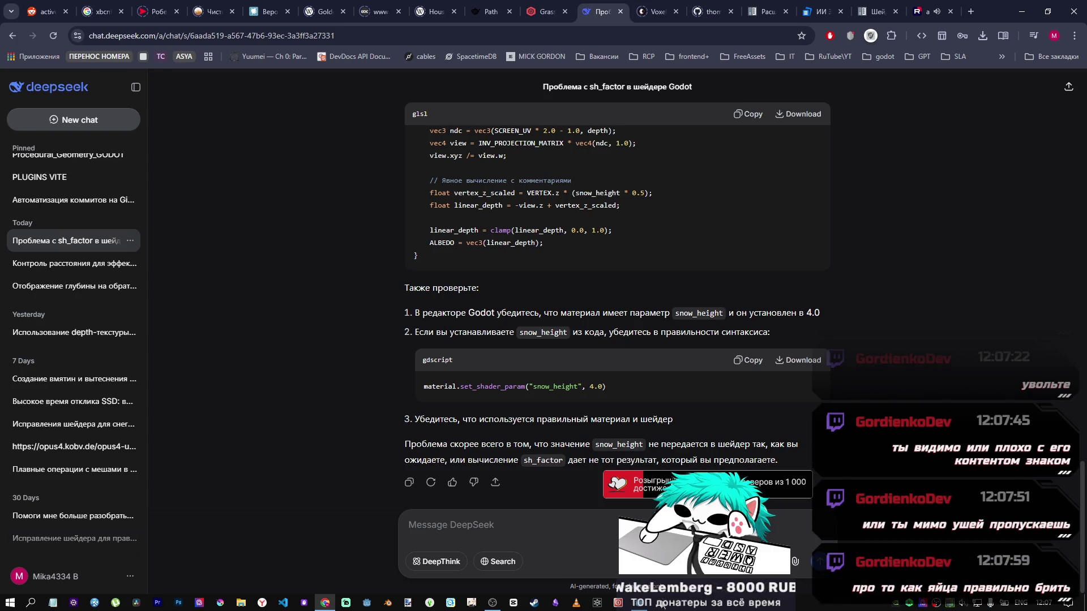
{"action": "left_click", "coordinate": [642, 603]}
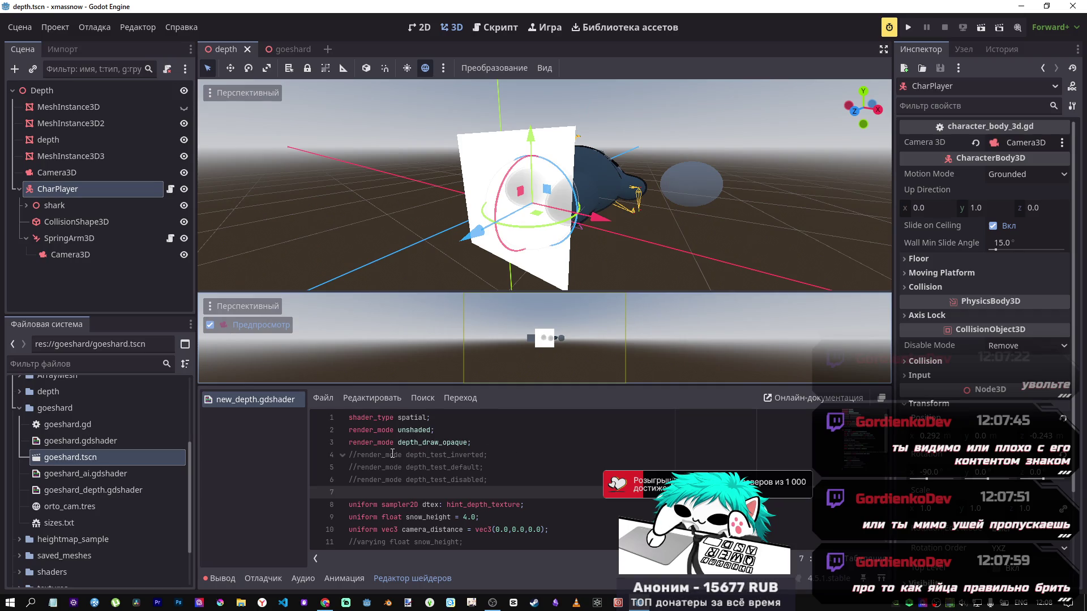
{"action": "left_click", "coordinate": [473, 442]}
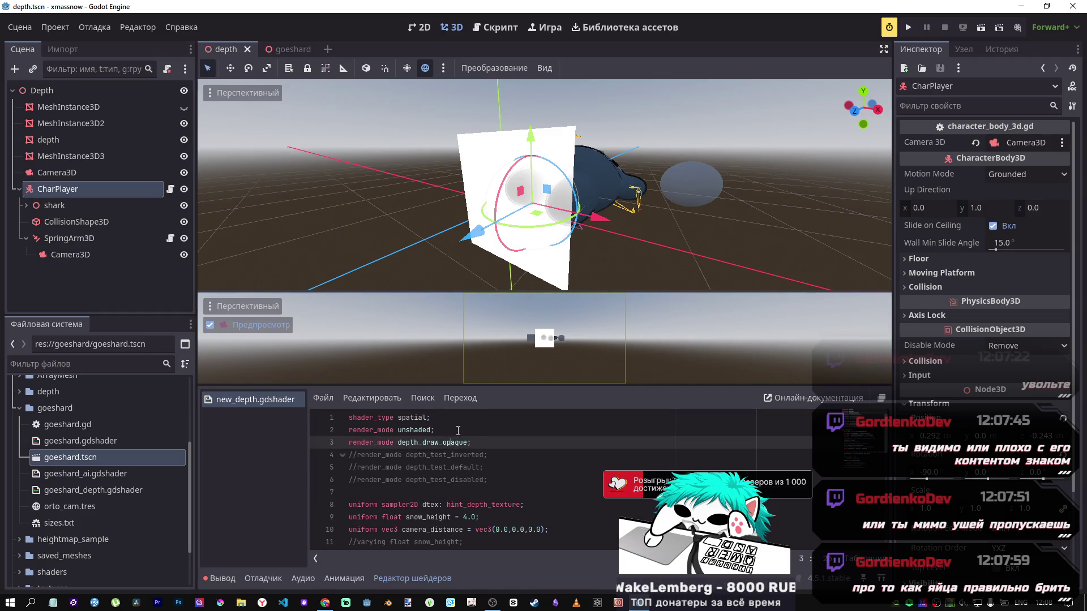
{"action": "left_click_drag", "start_coordinate": [471, 443], "coordinate": [349, 442]}
{"action": "left_click", "coordinate": [481, 446]}
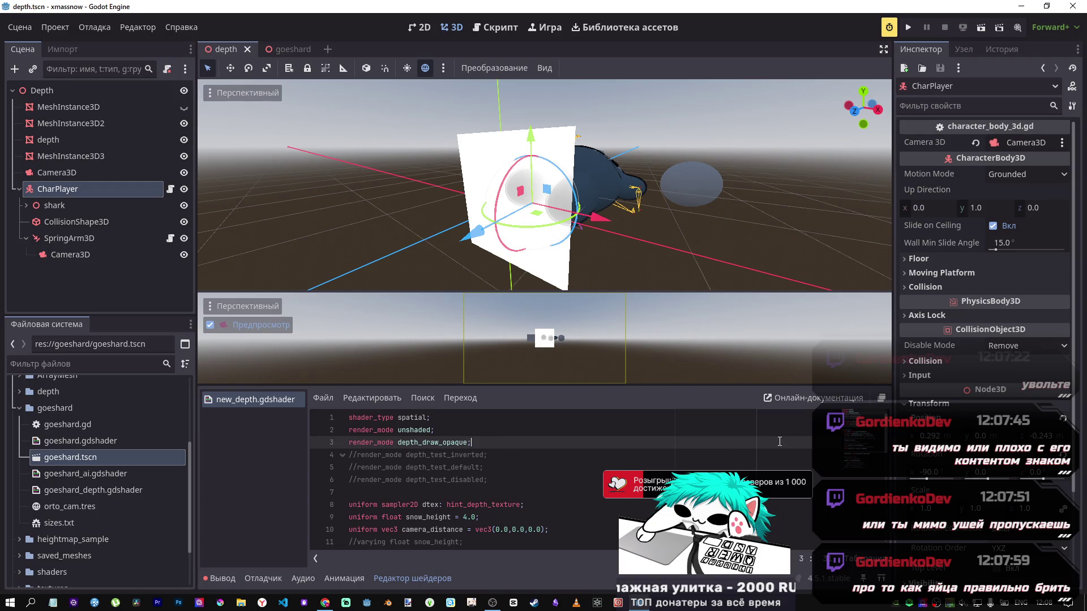
{"action": "scroll", "coordinate": [780, 442], "scroll_direction": "down", "scroll_amount": 3}
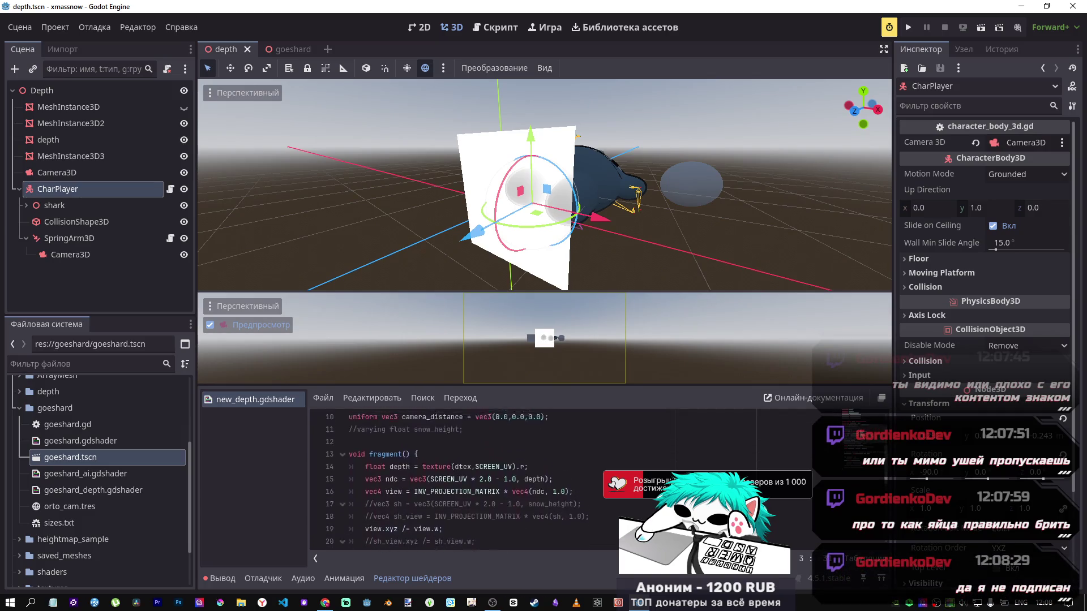
{"action": "scroll", "coordinate": [620, 435], "scroll_direction": "up", "scroll_amount": 3}
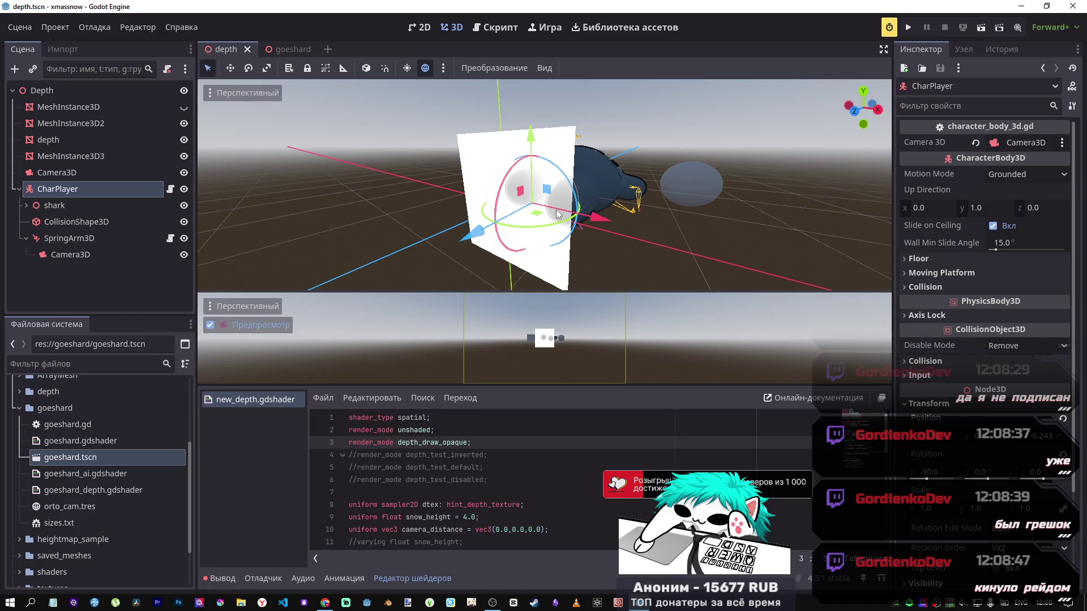
Drag the shark player forward along Z to about 0.337, then orbit and zoom out.
{"action": "mouse_move", "coordinate": [473, 233]}
{"action": "left_mouse_down"}
{"action": "mouse_move", "coordinate": [410, 274]}
{"action": "mouse_move", "coordinate": [472, 251]}
{"action": "left_mouse_up"}
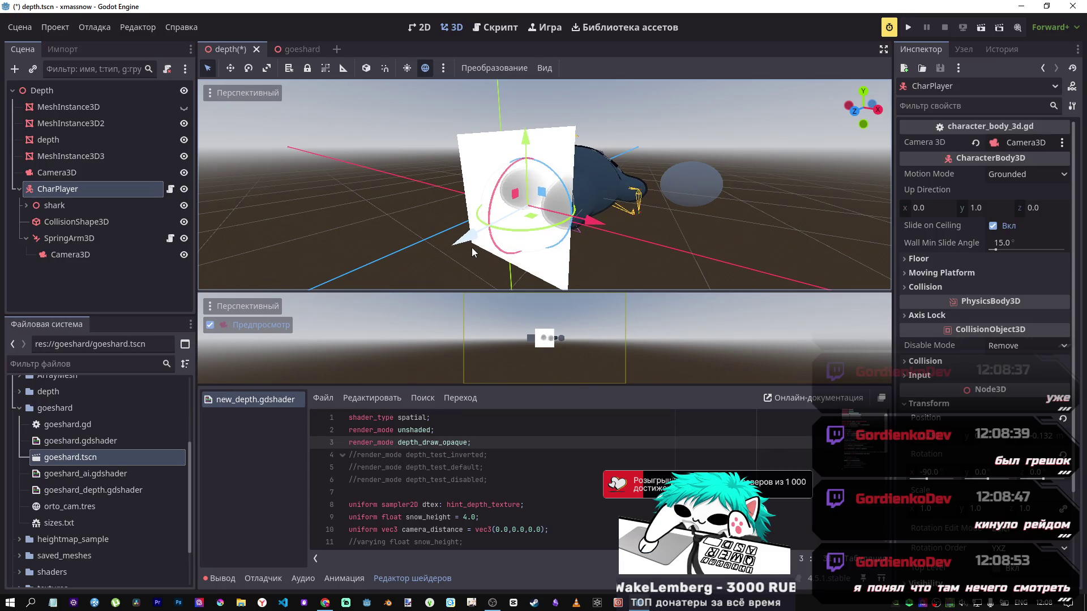
{"action": "mouse_move", "coordinate": [395, 244]}
{"action": "left_mouse_down"}
{"action": "mouse_move", "coordinate": [476, 249]}
{"action": "mouse_move", "coordinate": [470, 170]}
{"action": "left_mouse_up"}
{"action": "scroll", "coordinate": [474, 220], "scroll_direction": "down", "scroll_amount": 3}
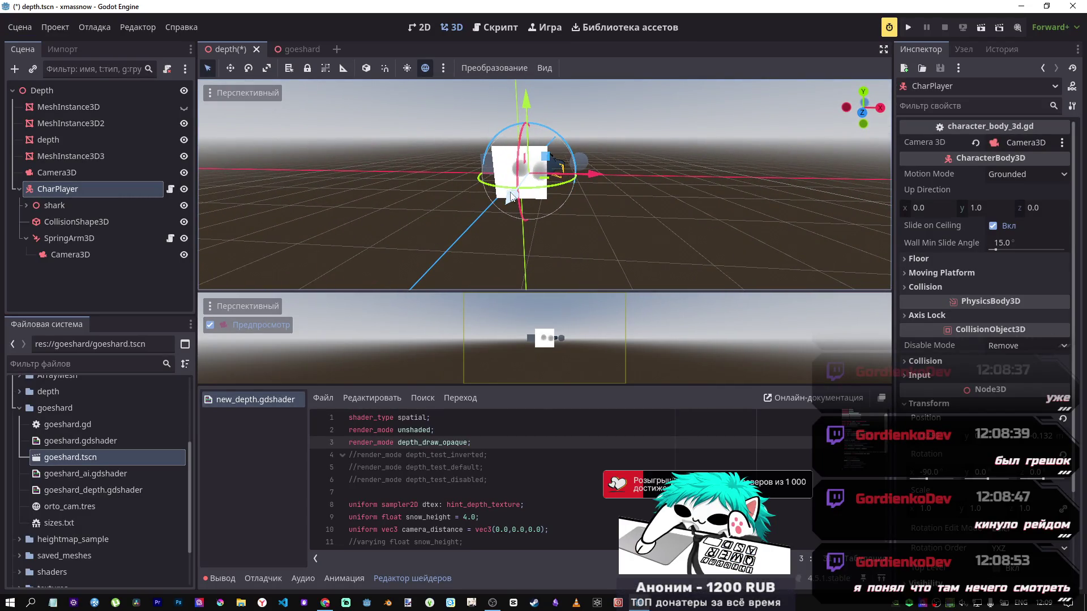